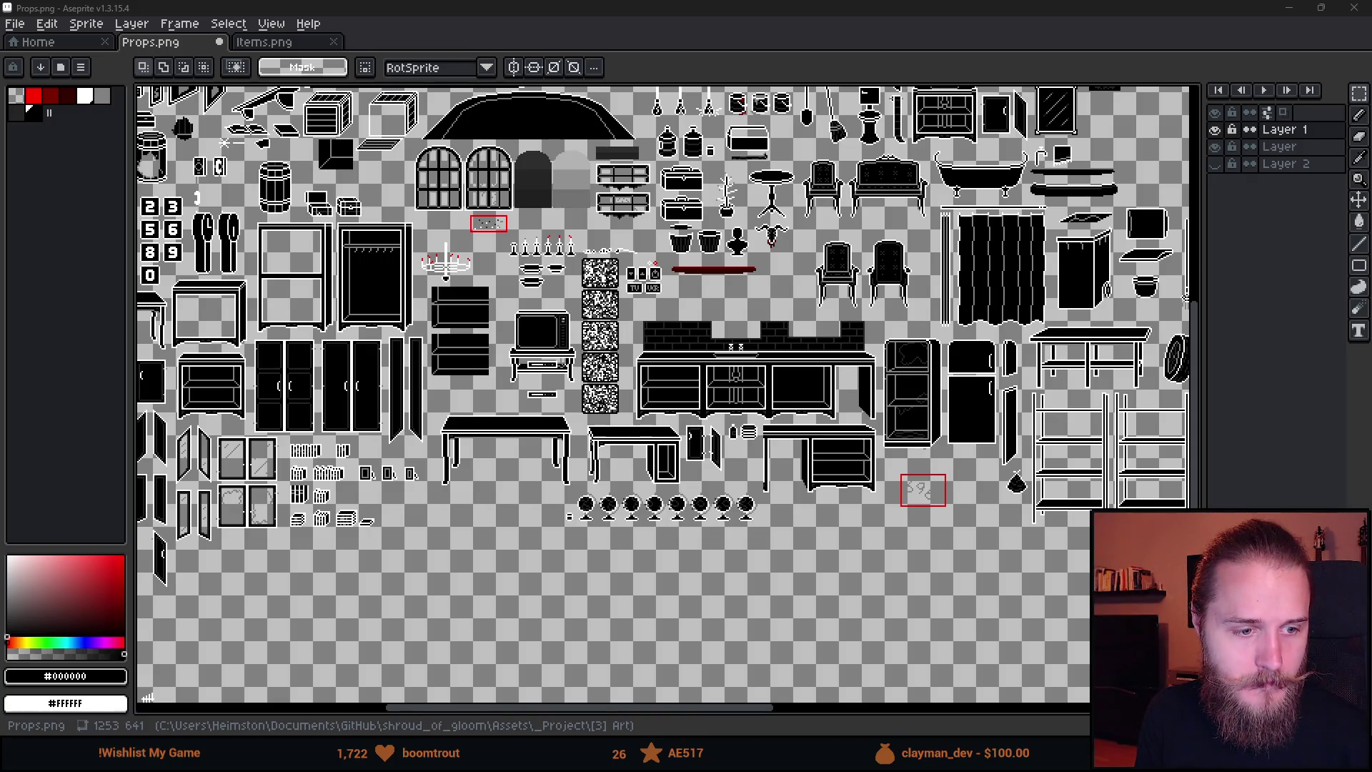
Switch from the Props.png sprite sheet to the paused YouTube video in Firefox.
key(alt+Tab)
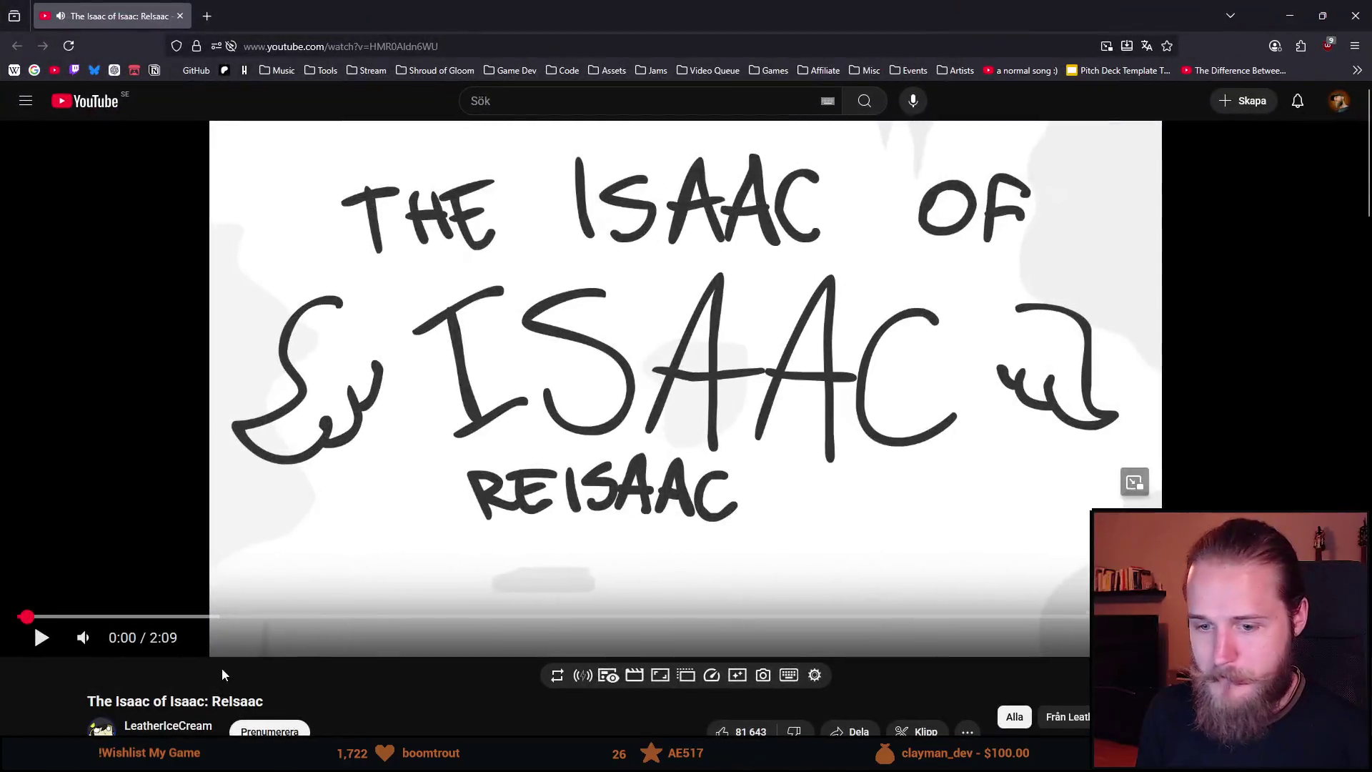
Play 'The Isaac of Isaac: ReIsaac' at slightly lower volume, pausing once briefly.
click(41, 638)
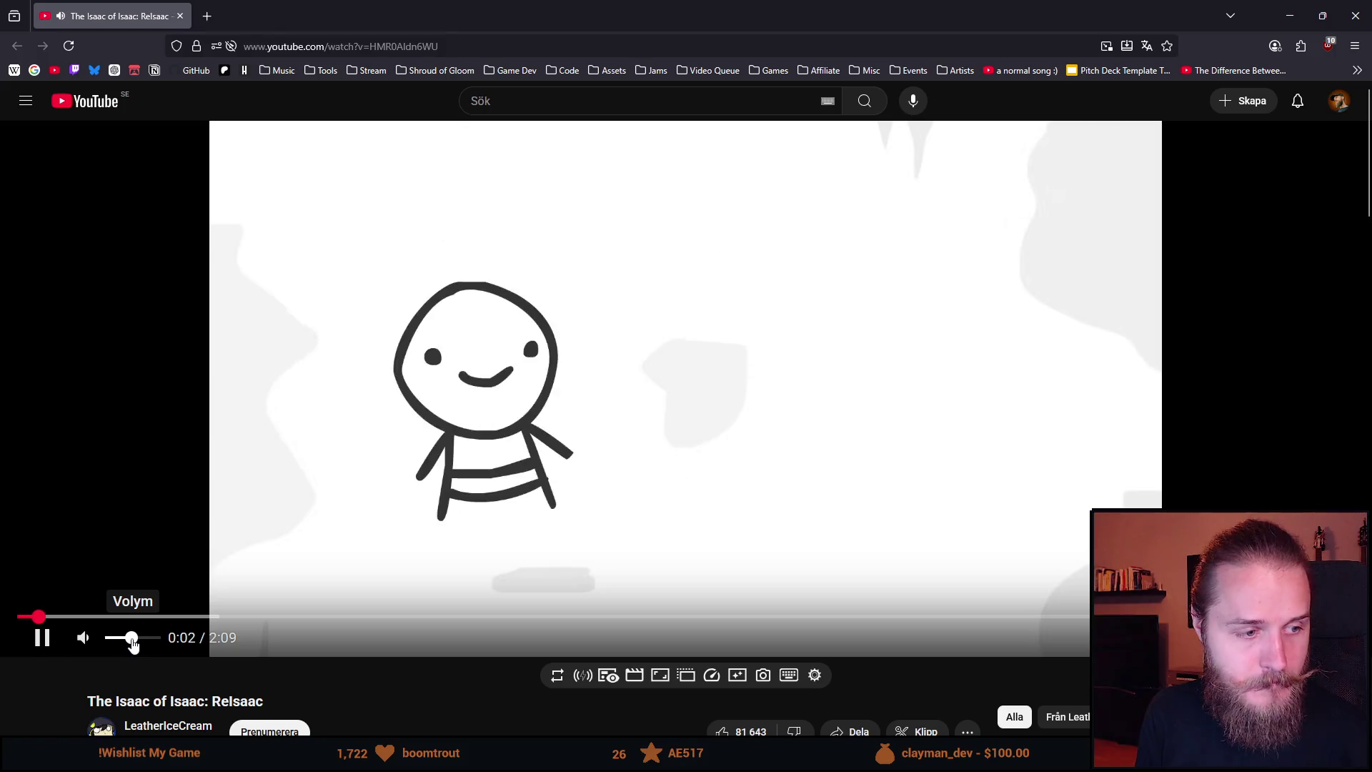
drag(129, 641, 123, 640)
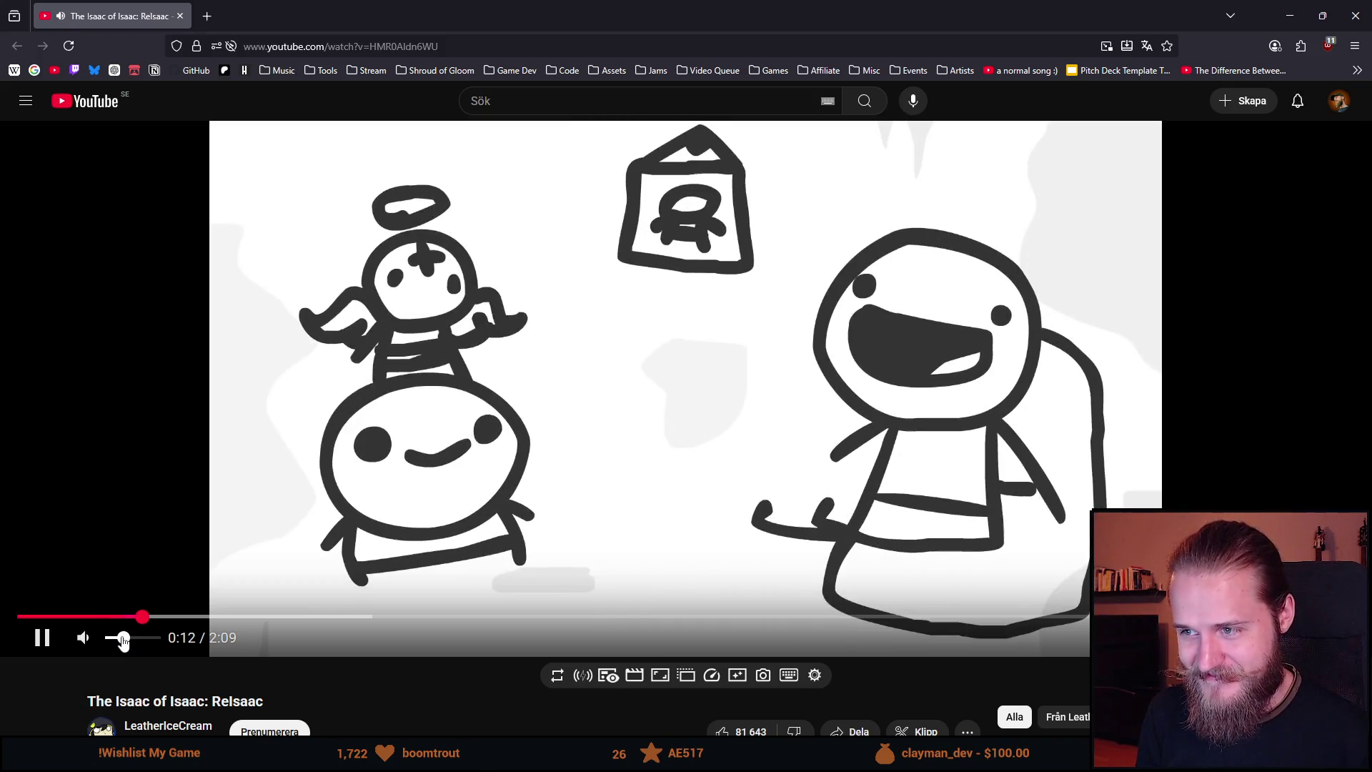
click(46, 643)
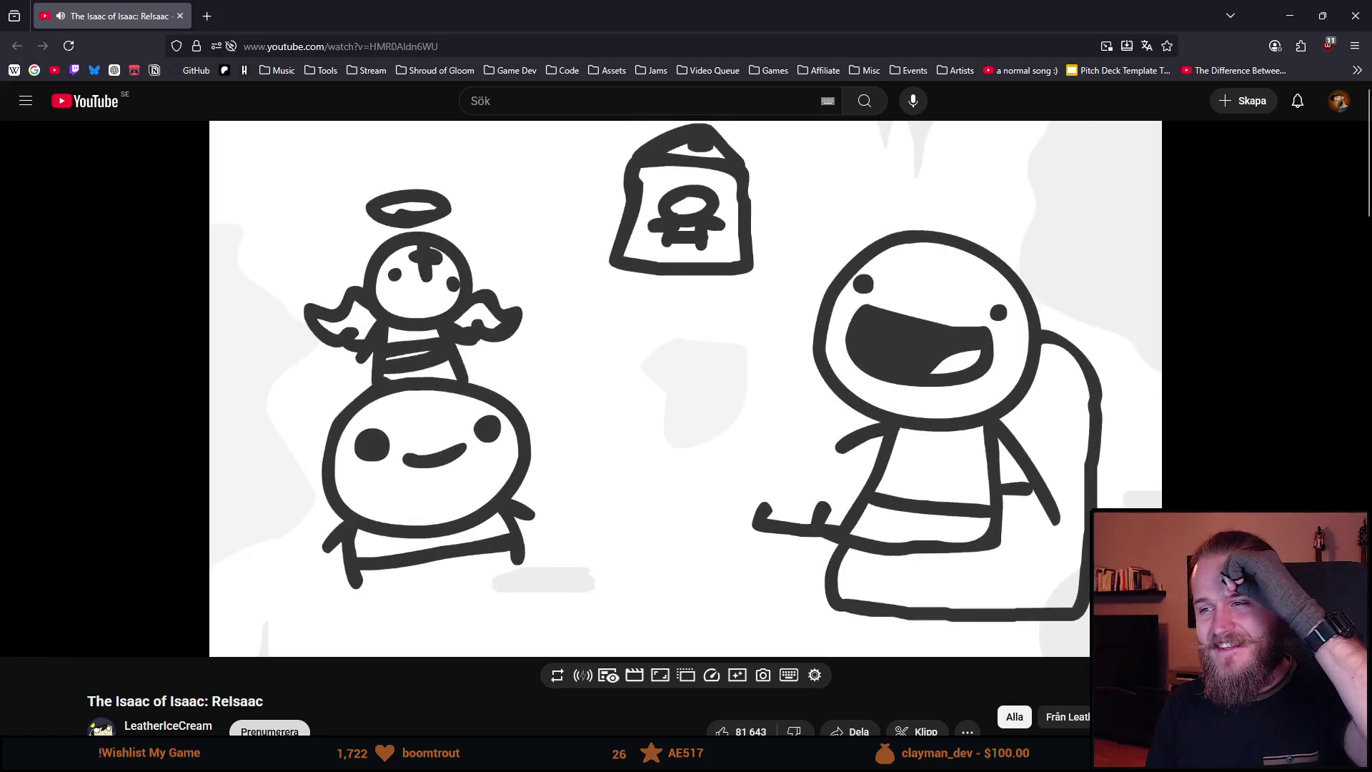
key(k)
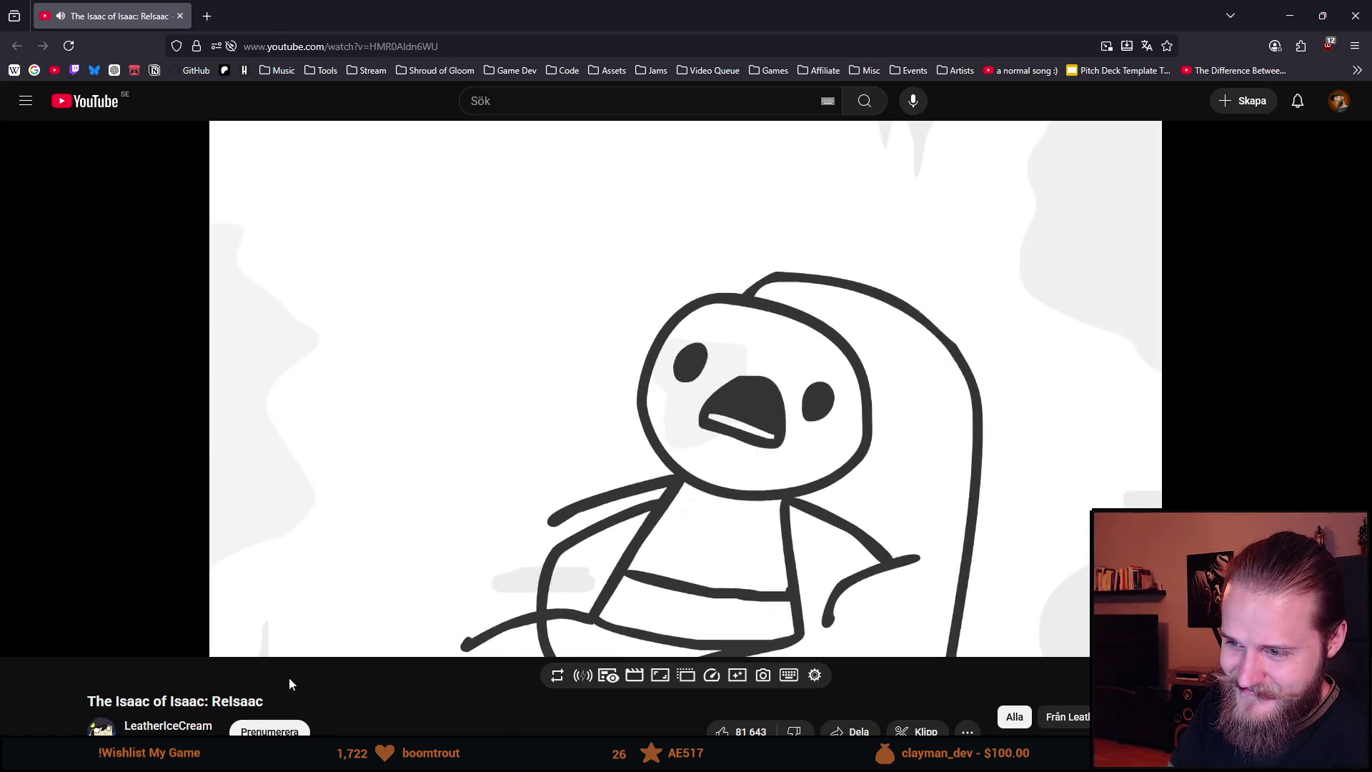
Pause and resume the video twice more, then return to Aseprite at 0:51.
click(337, 493)
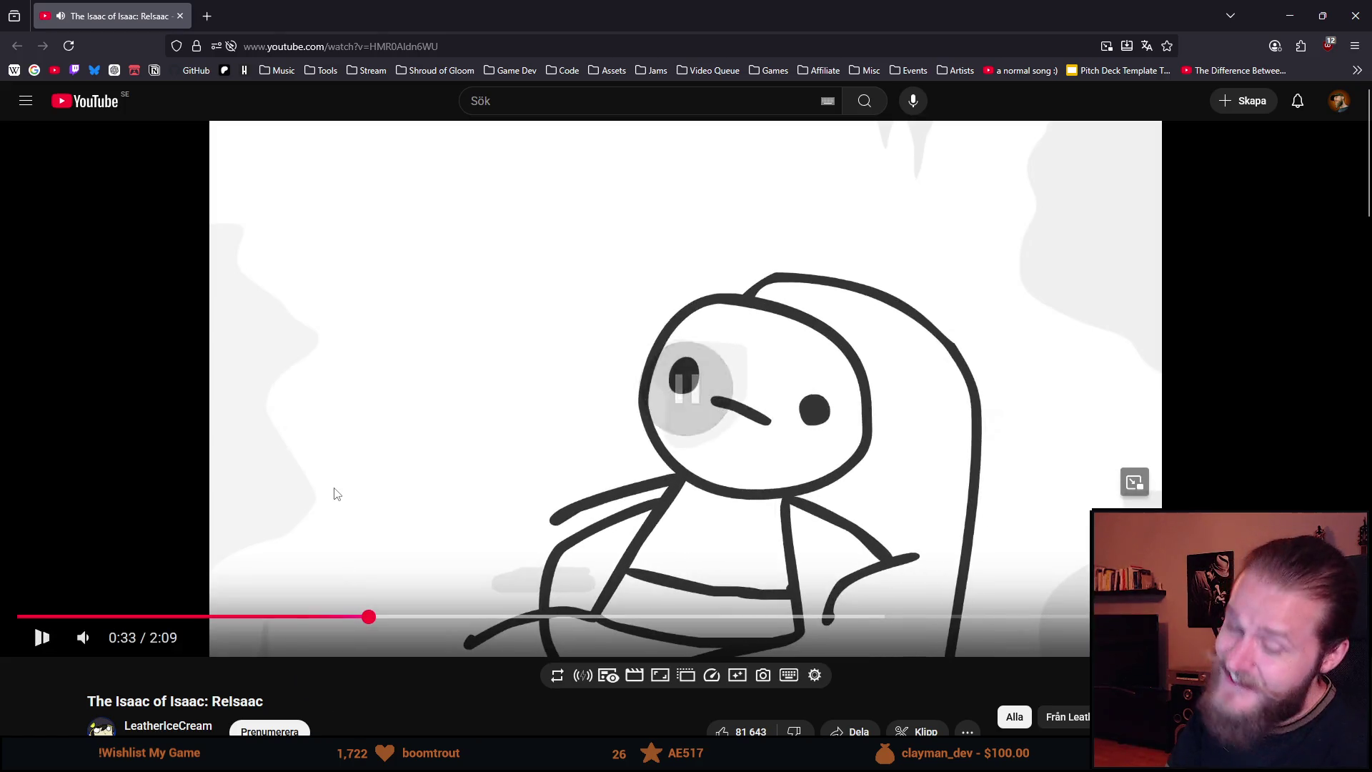
click(341, 449)
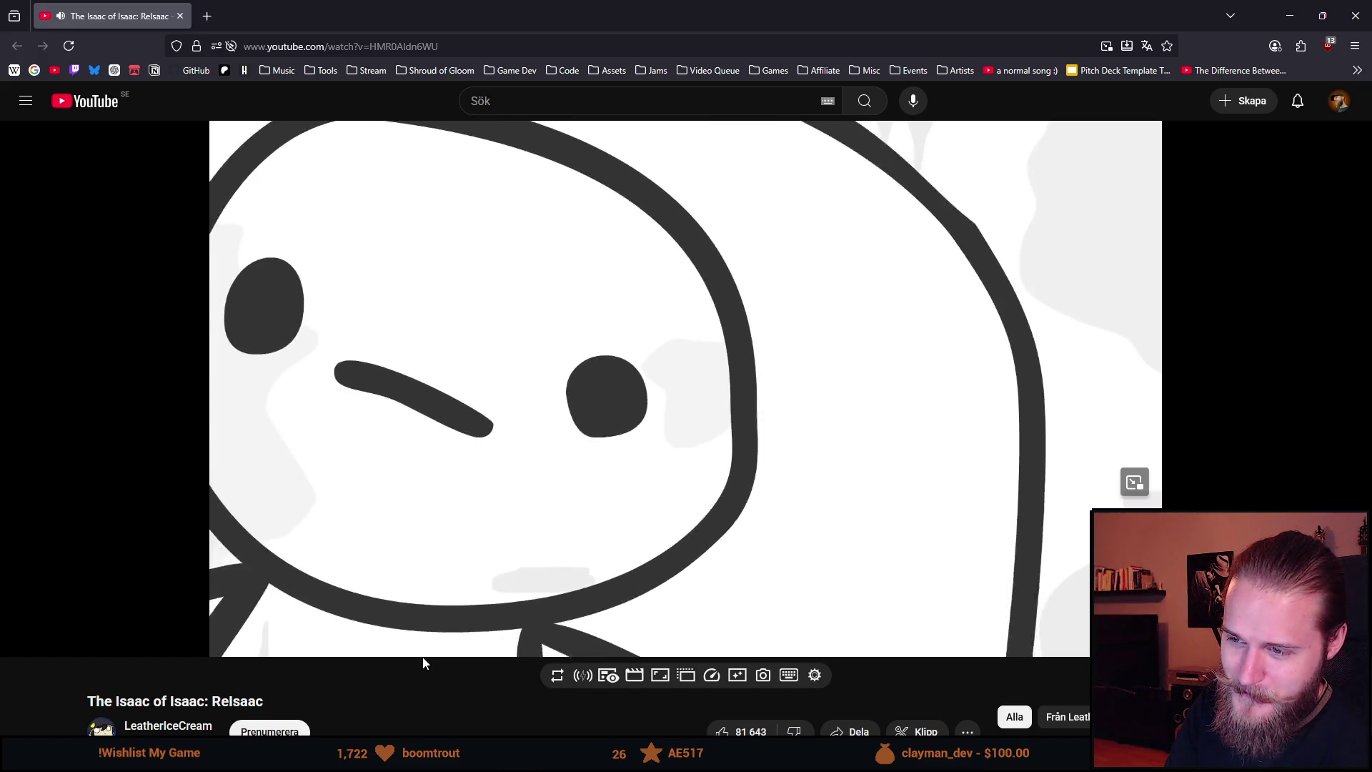
click(402, 436)
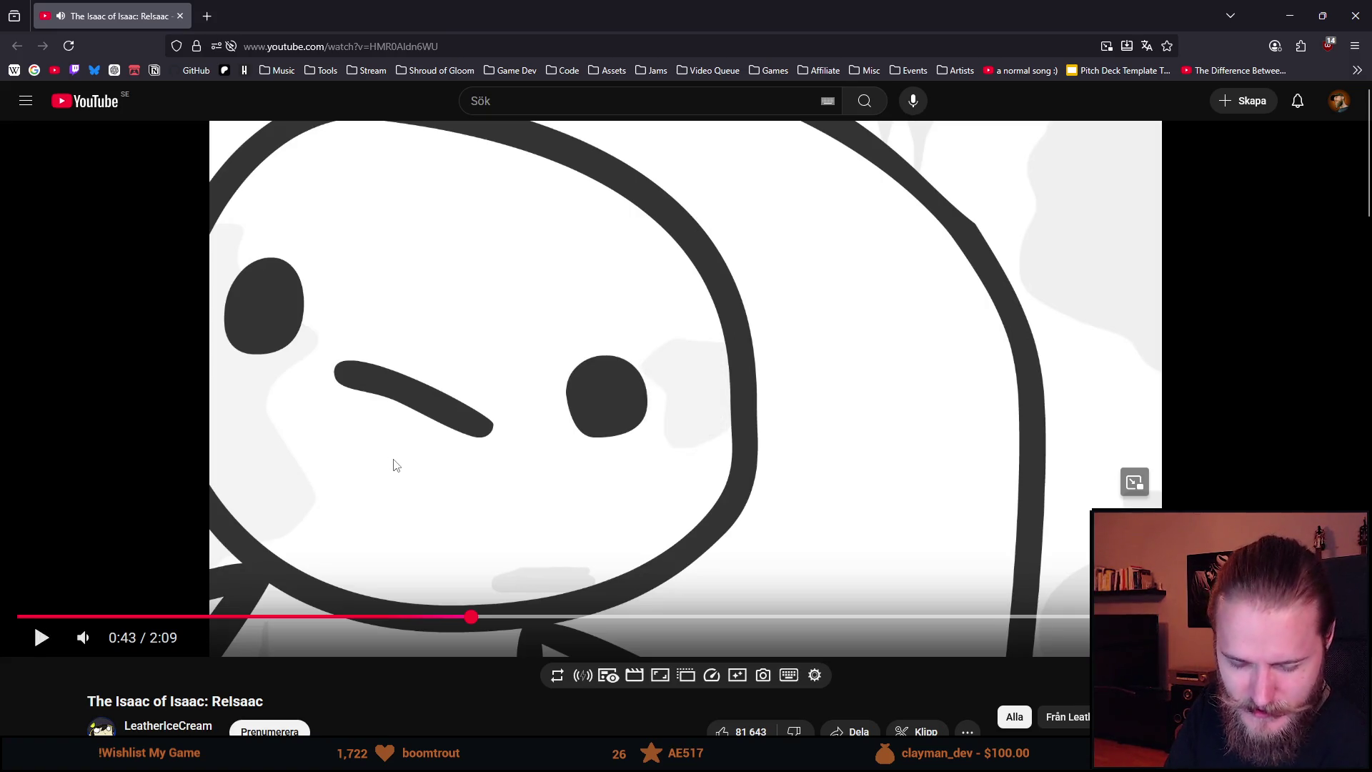
click(420, 475)
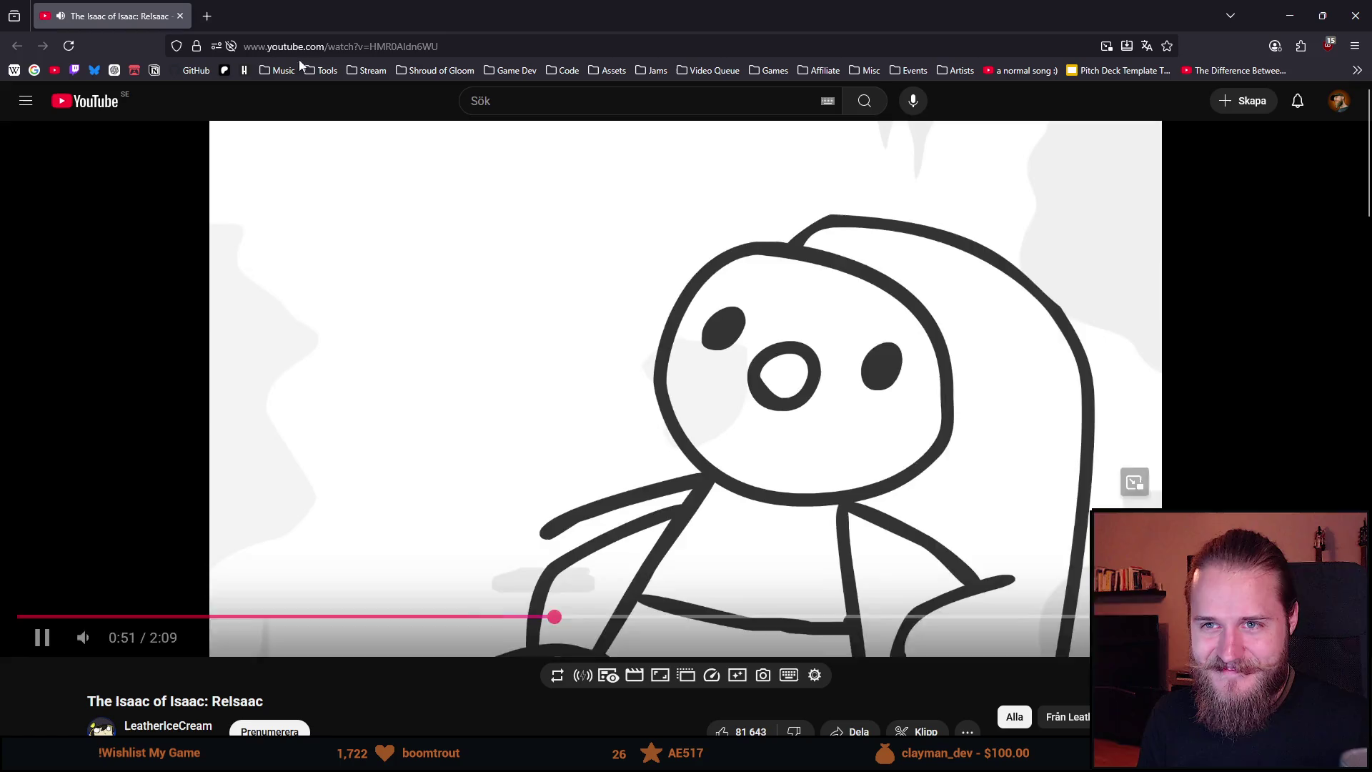
key(alt+Tab)
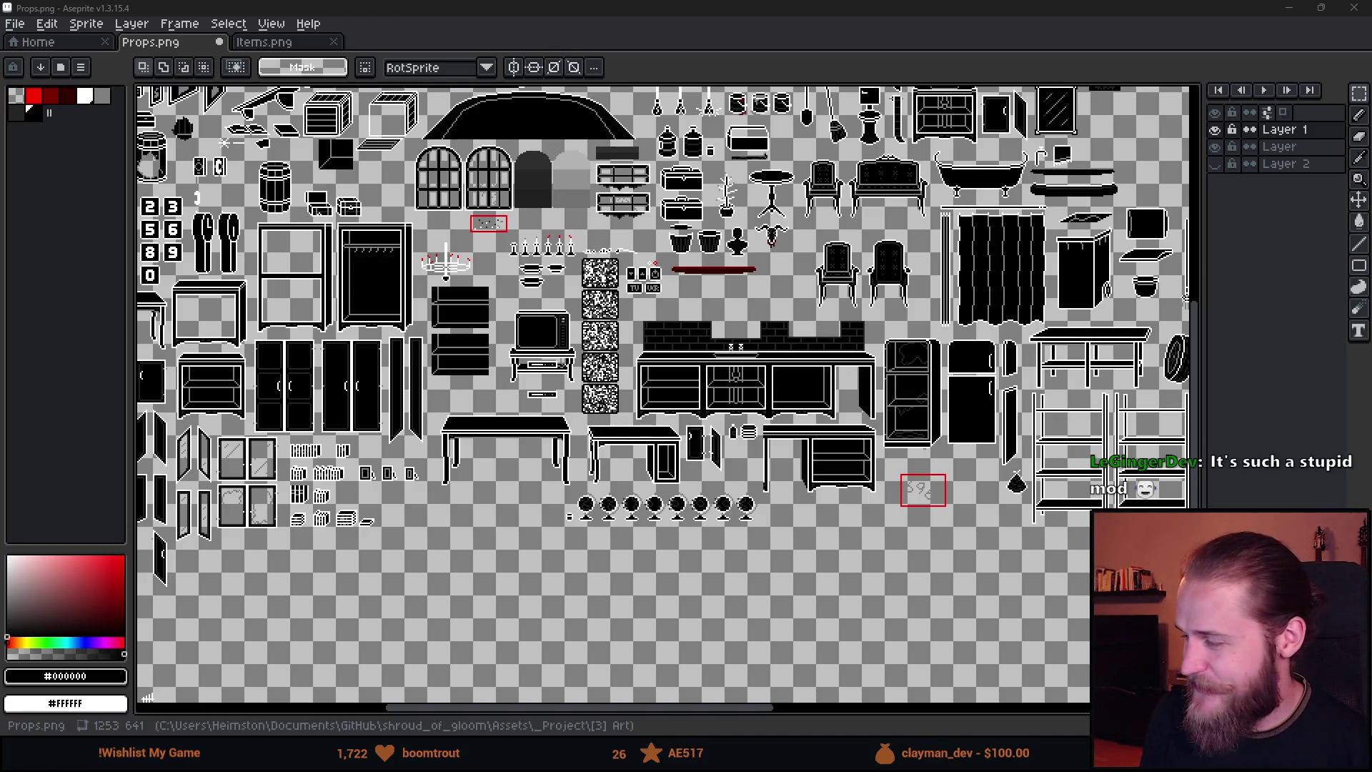
Zoom and pan across the tables, globe and wardrobe sprites in Props.png.
scroll(362, 527, up, 2)
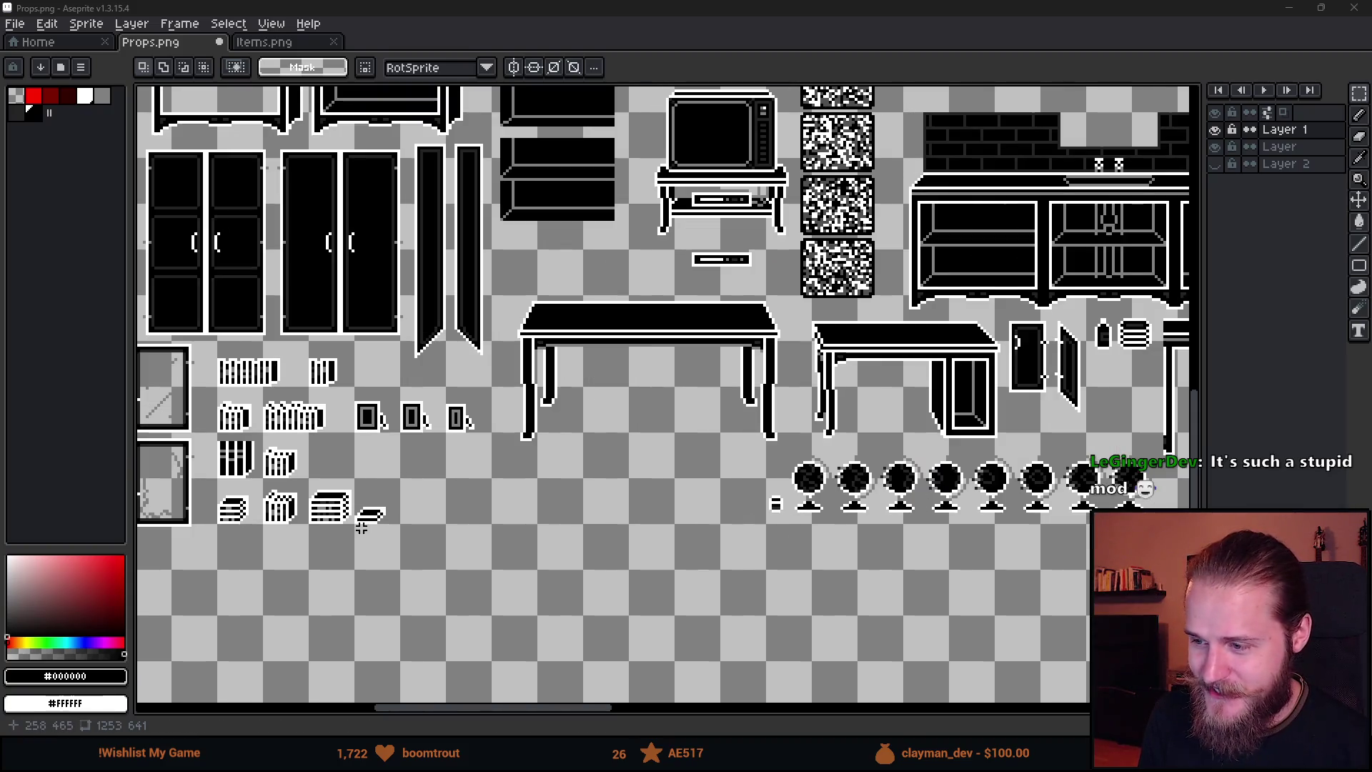
scroll(852, 504, up, 1)
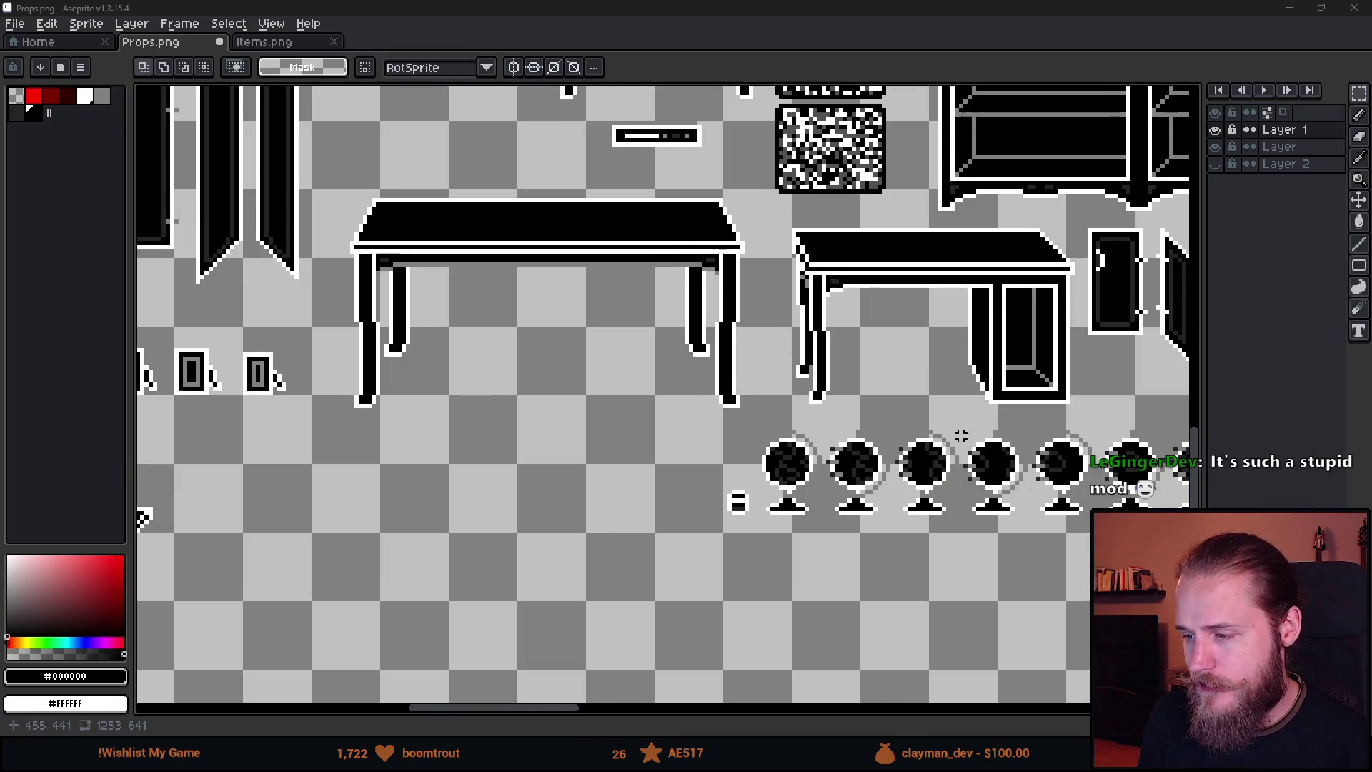
drag(838, 455, 694, 470)
scroll(694, 469, down, 1)
drag(553, 460, 770, 535)
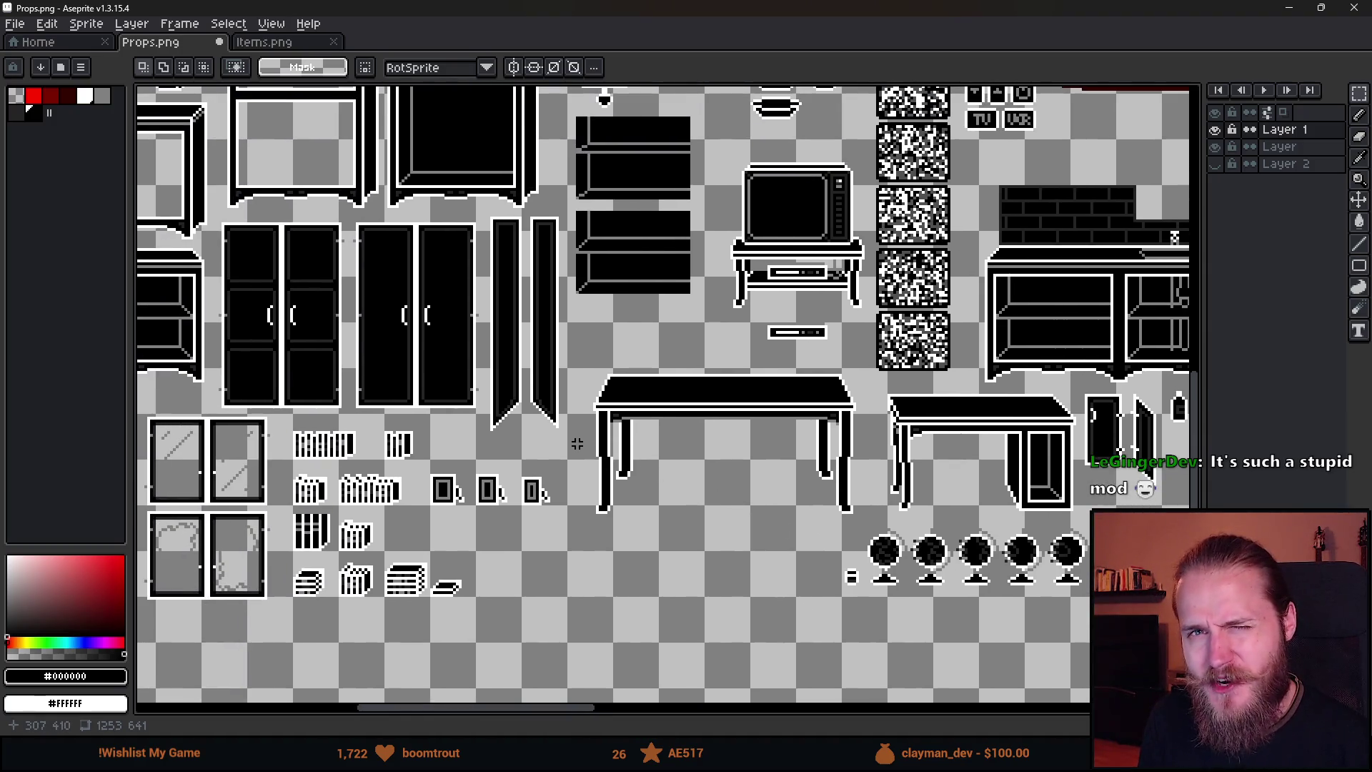
Bring up the Google Images results for 'bookshelf' full screen.
scroll(577, 443, down, 1)
scroll(577, 443, up, 1)
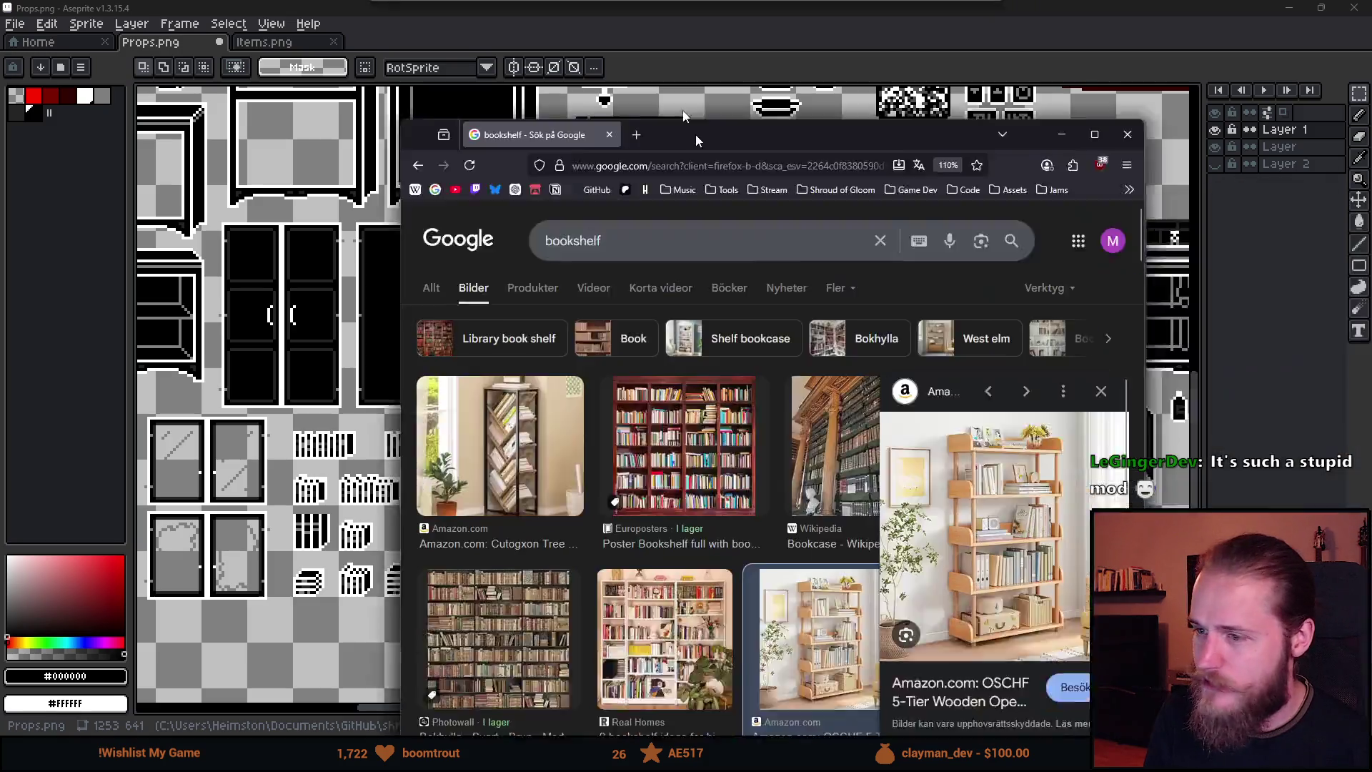
double_click(696, 134)
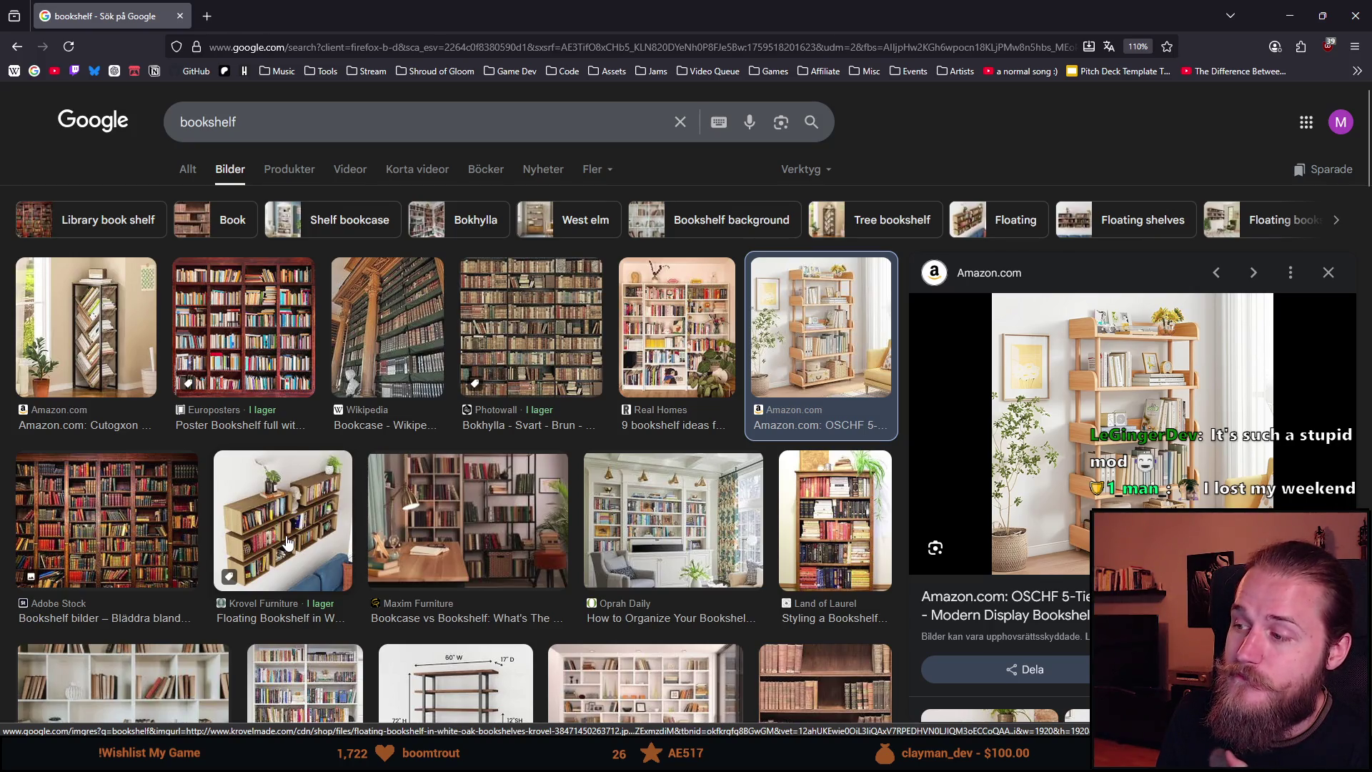
Scroll the bookshelf results and preview the white corner bookshelf photo from Reddit.
scroll(288, 543, down, 2)
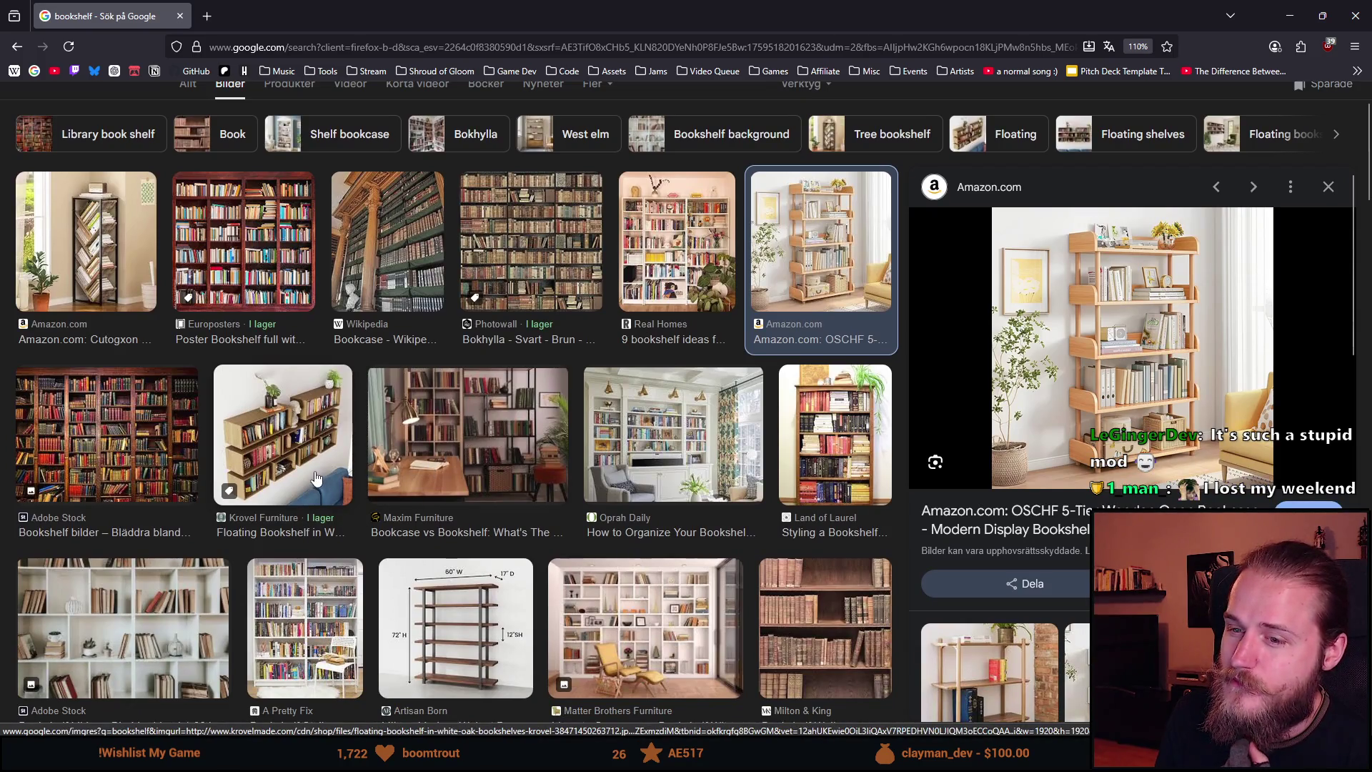
scroll(317, 477, down, 2)
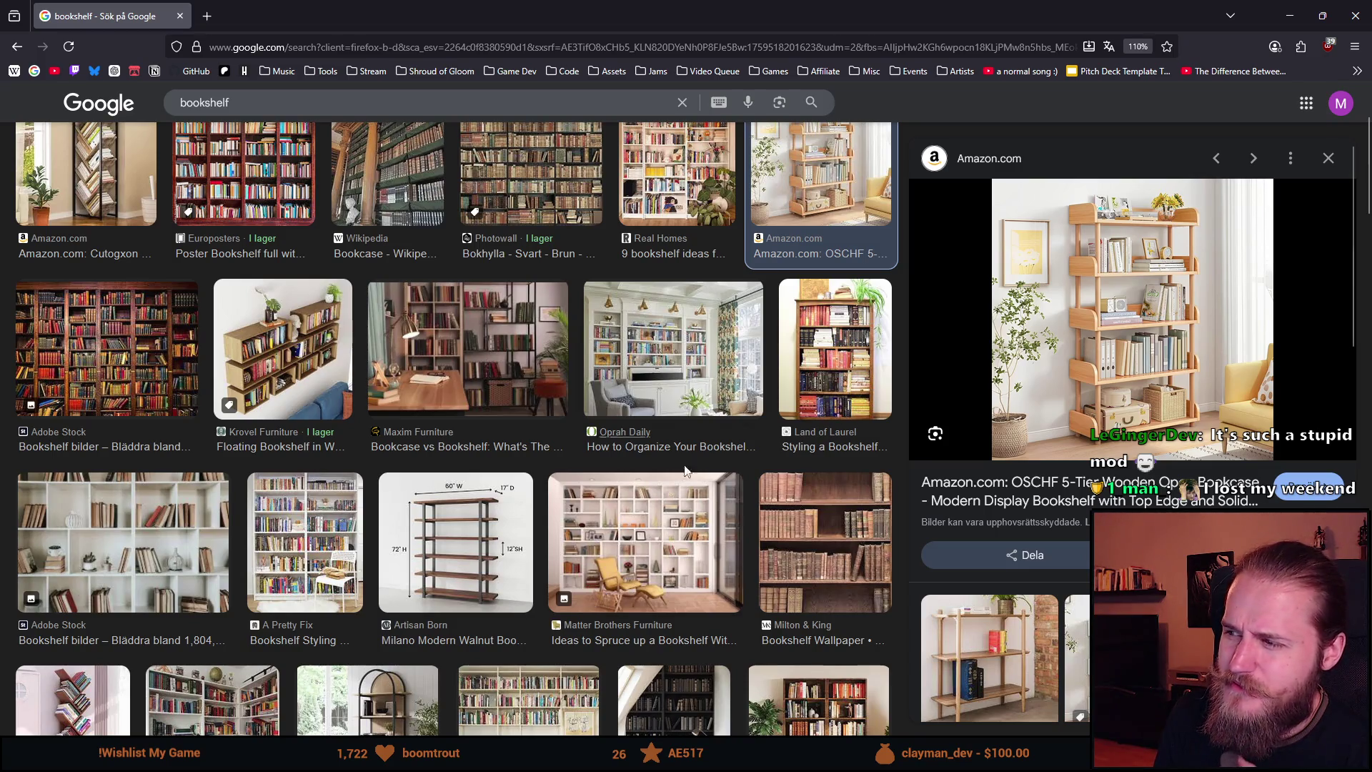
scroll(520, 521, down, 4)
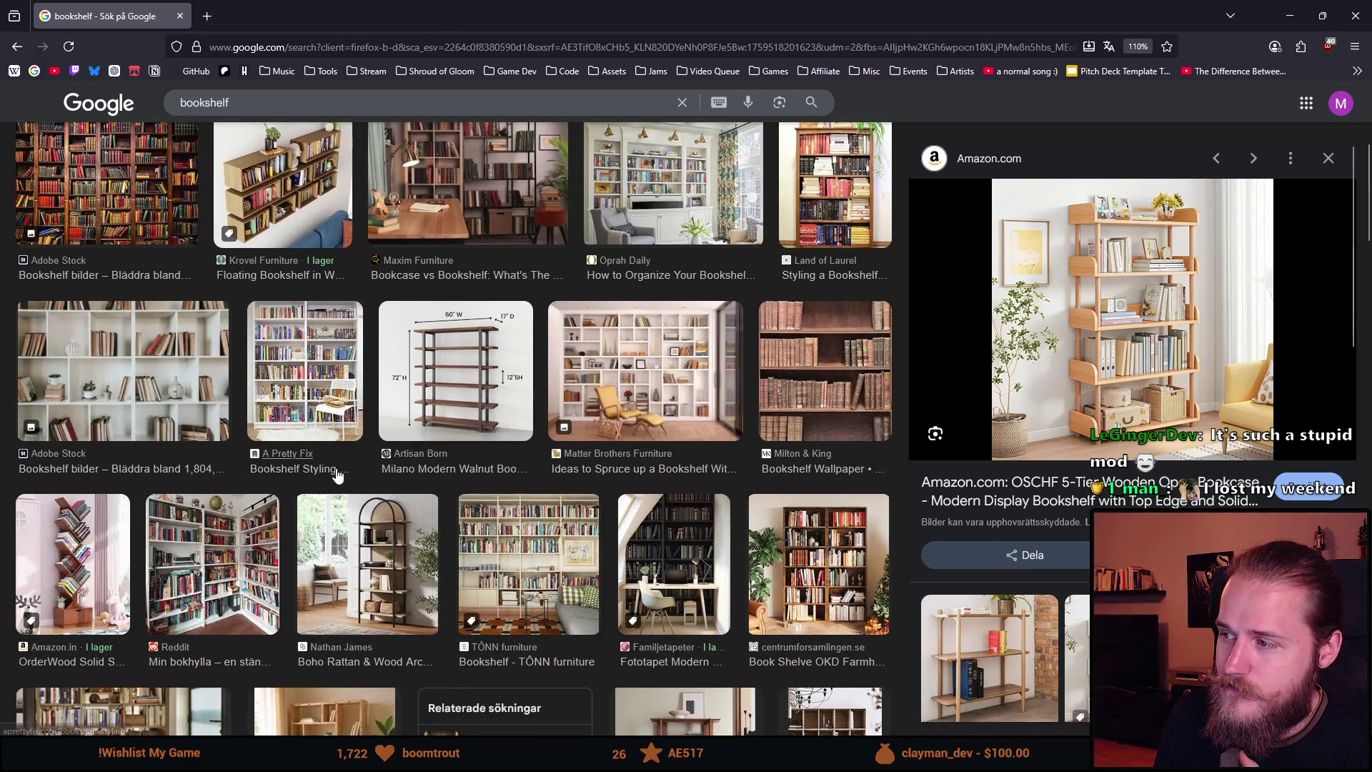
scroll(293, 498, down, 2)
click(236, 464)
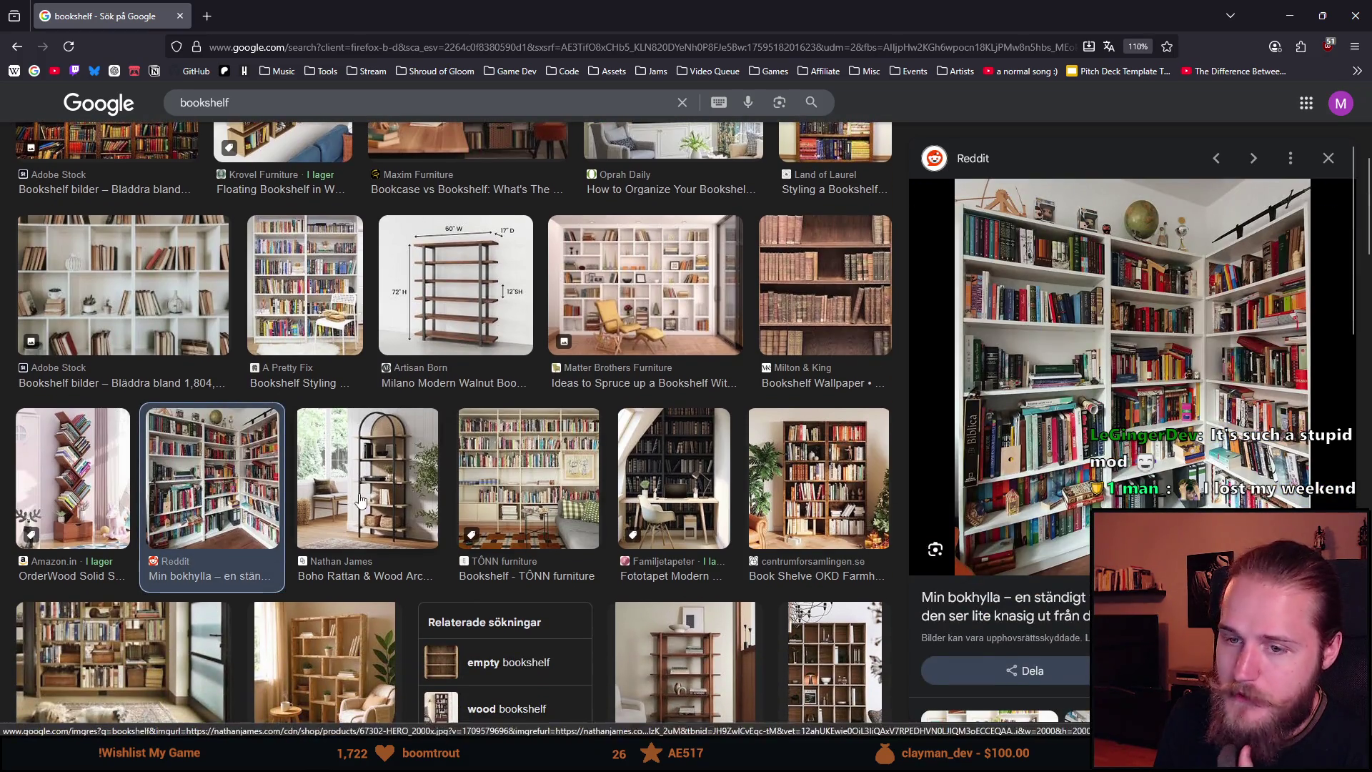
Return to the Props.png sprite sheet in Aseprite.
scroll(361, 501, down, 8)
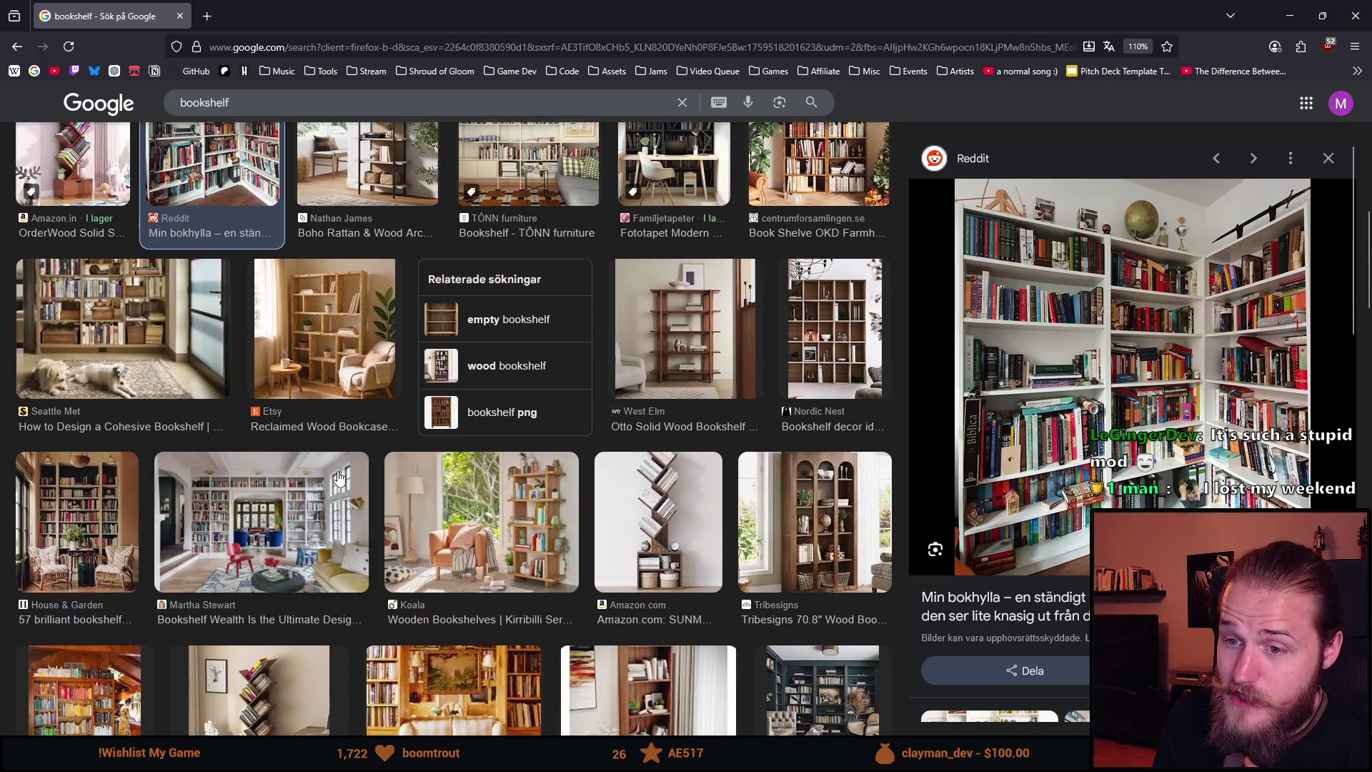
key(alt+Tab)
scroll(443, 404, down, 3)
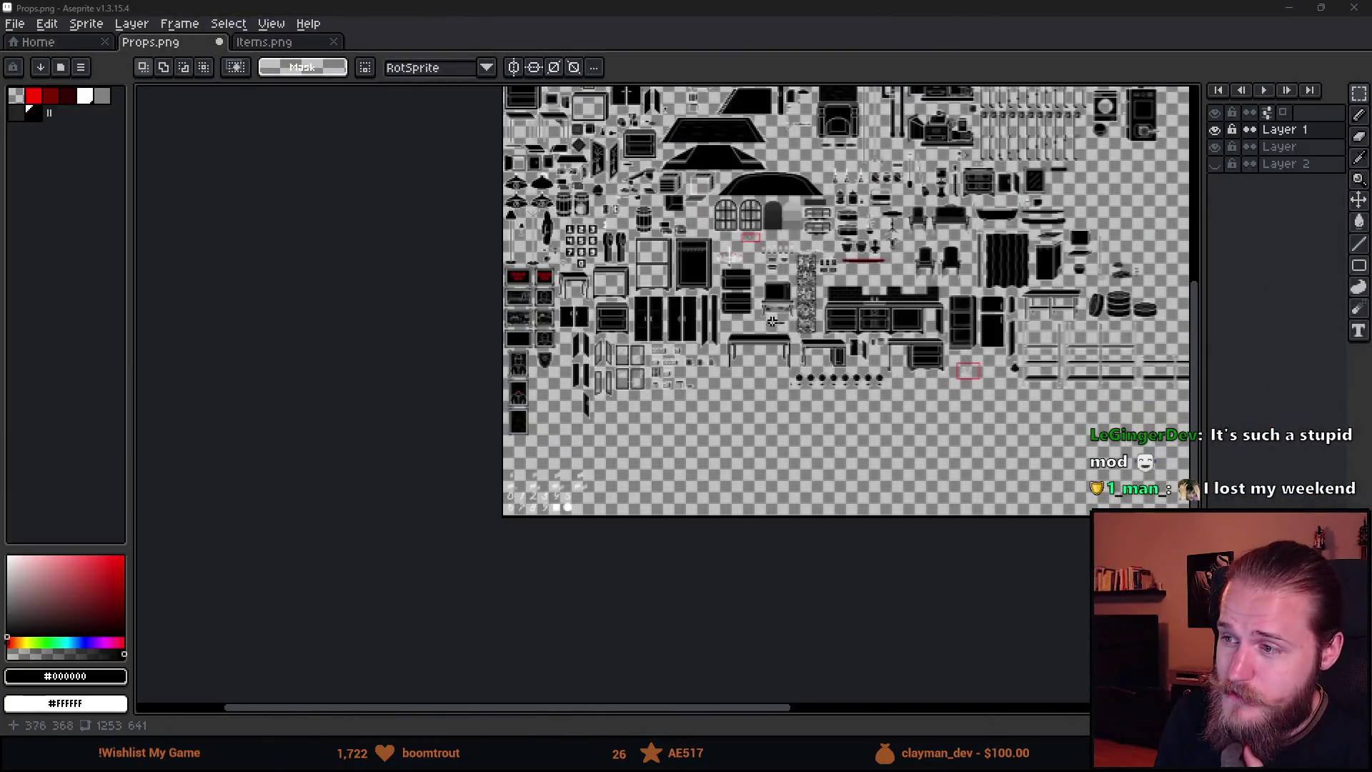
Zoom around the sheet and select the small bottle sprite.
scroll(443, 404, up, 4)
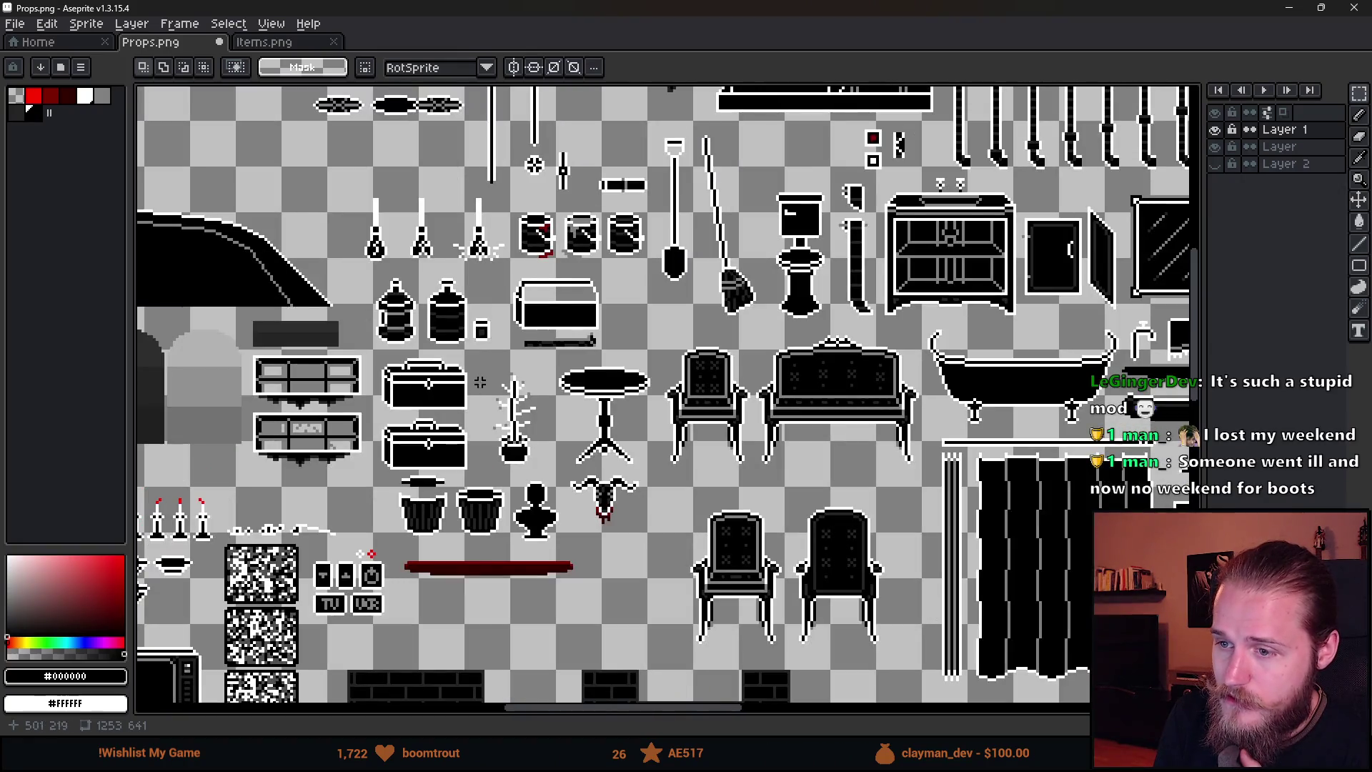
scroll(528, 397, down, 2)
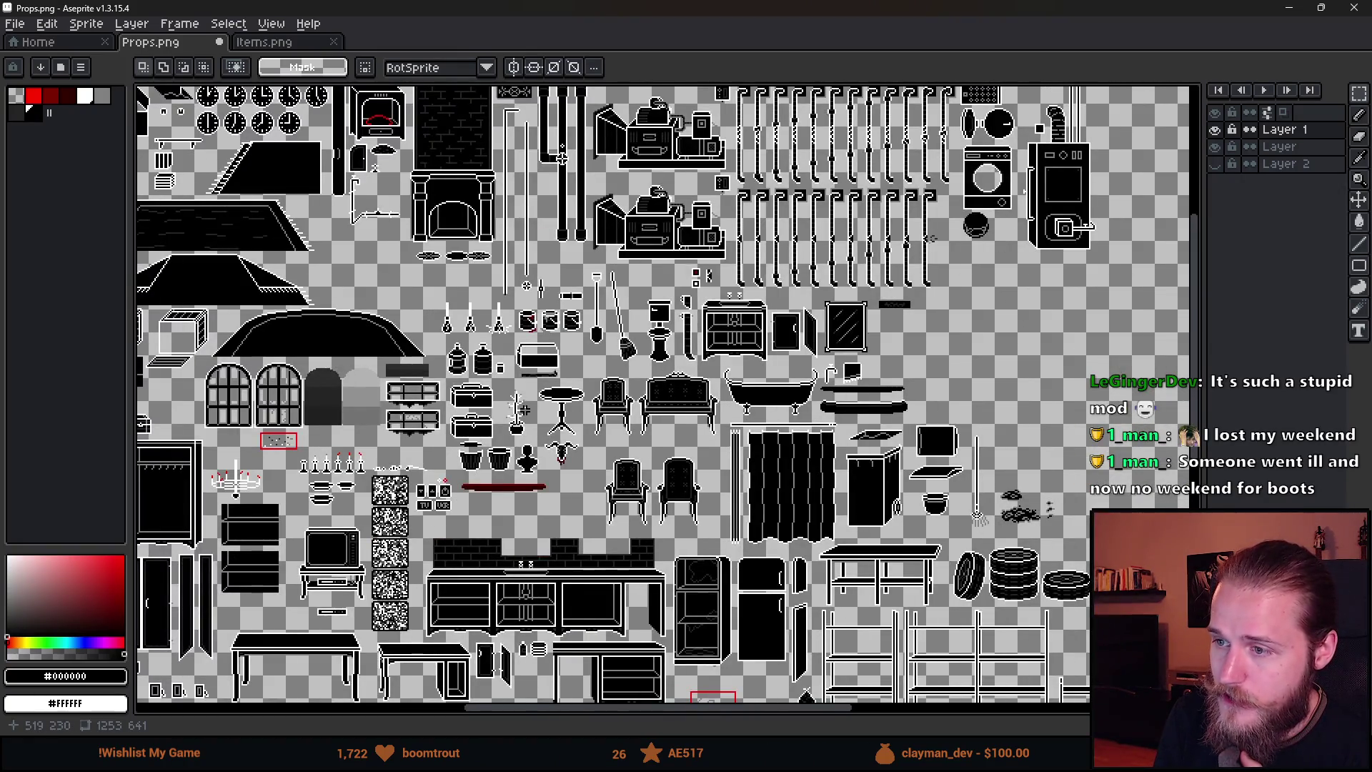
scroll(524, 409, down, 1)
scroll(330, 401, up, 4)
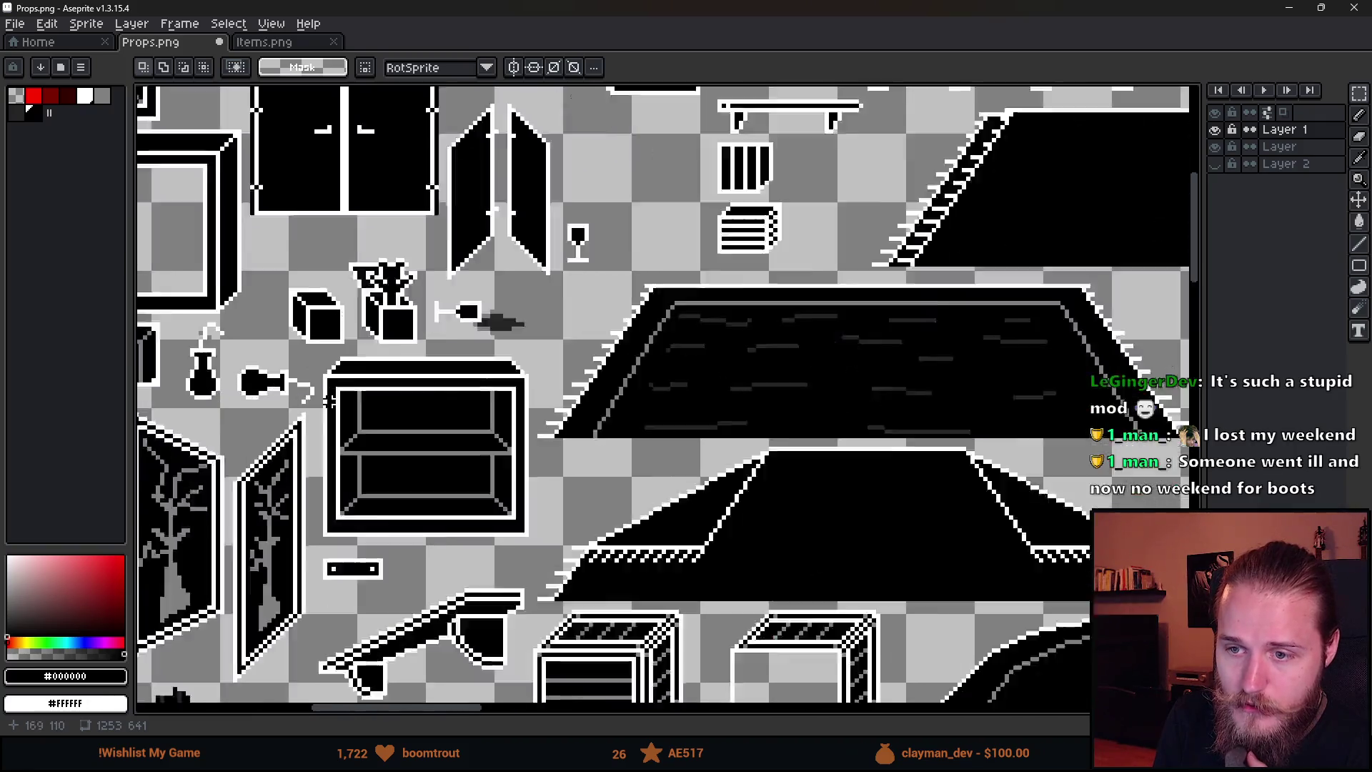
scroll(331, 400, up, 1)
scroll(475, 386, down, 1)
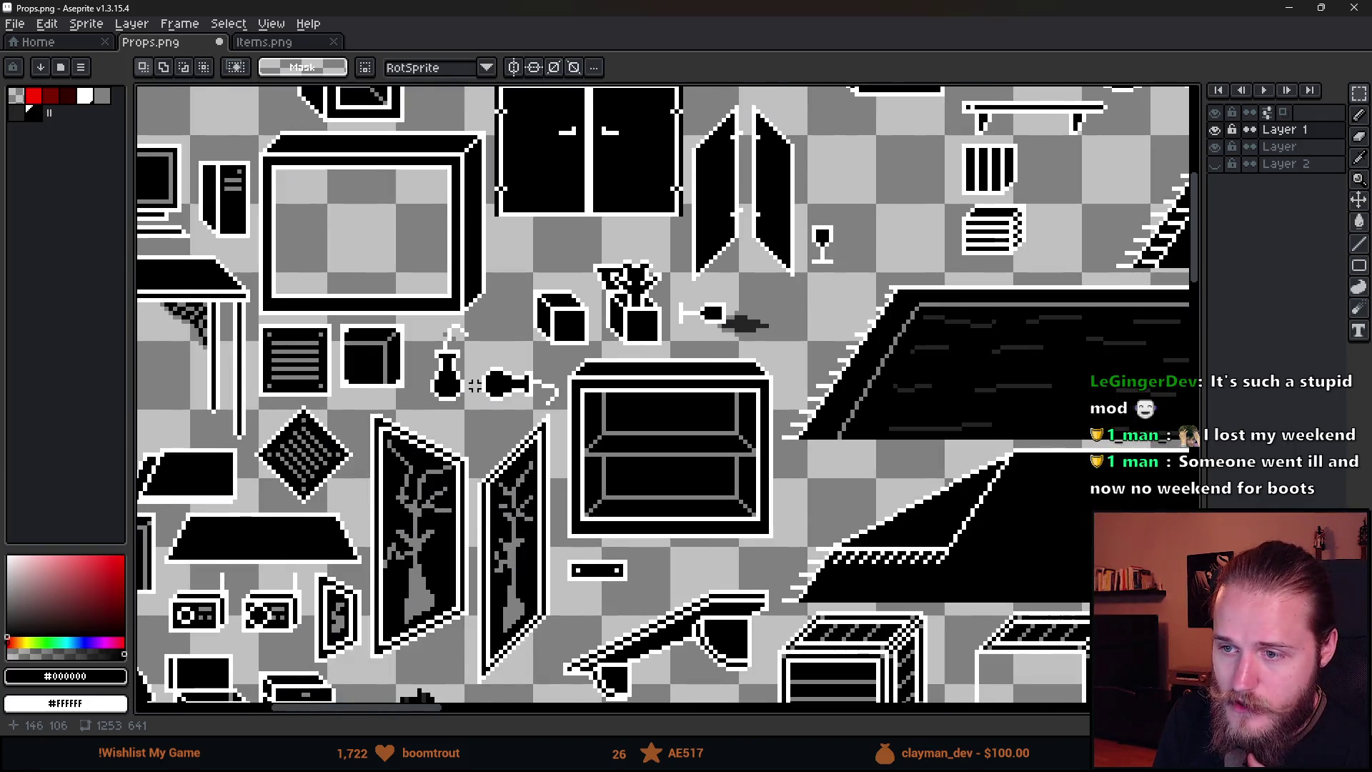
scroll(475, 386, down, 1)
scroll(429, 343, up, 3)
drag(389, 277, 479, 420)
scroll(514, 414, down, 2)
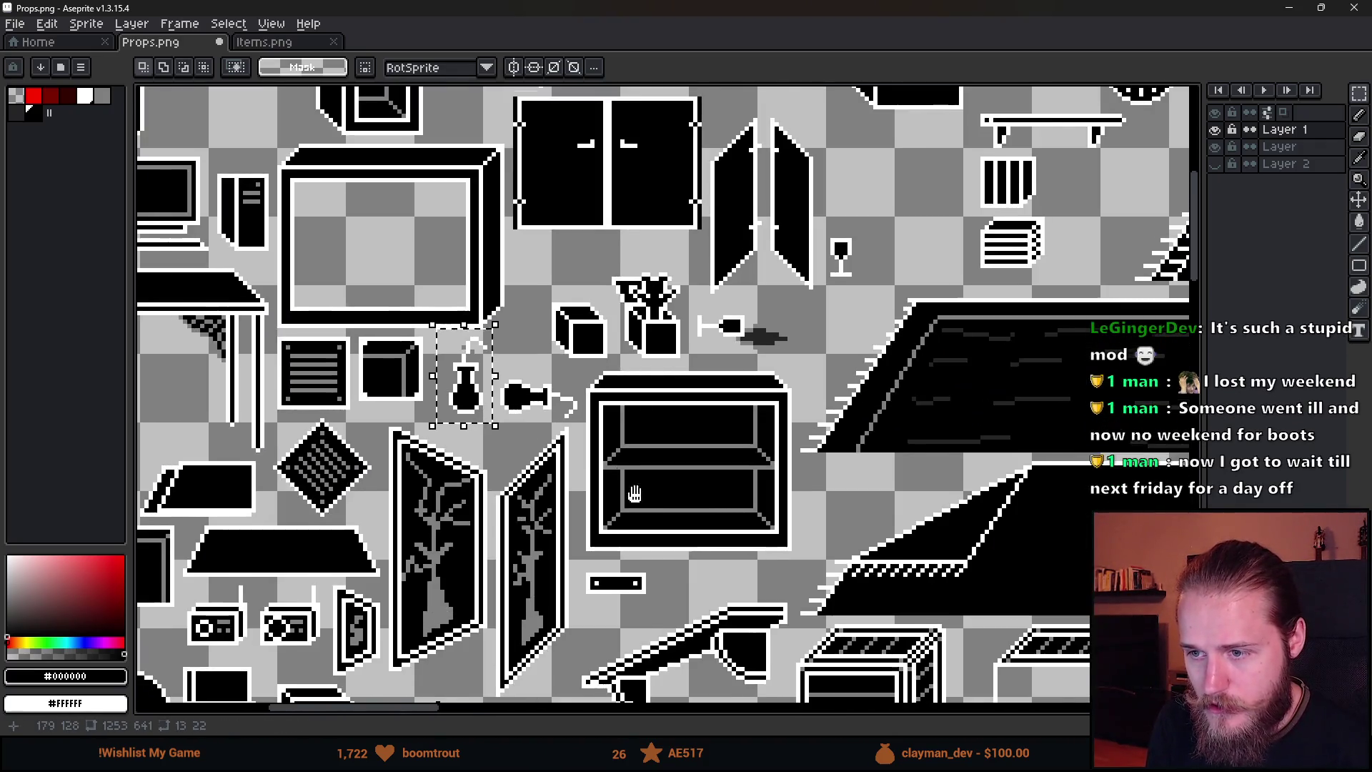
scroll(635, 493, down, 10)
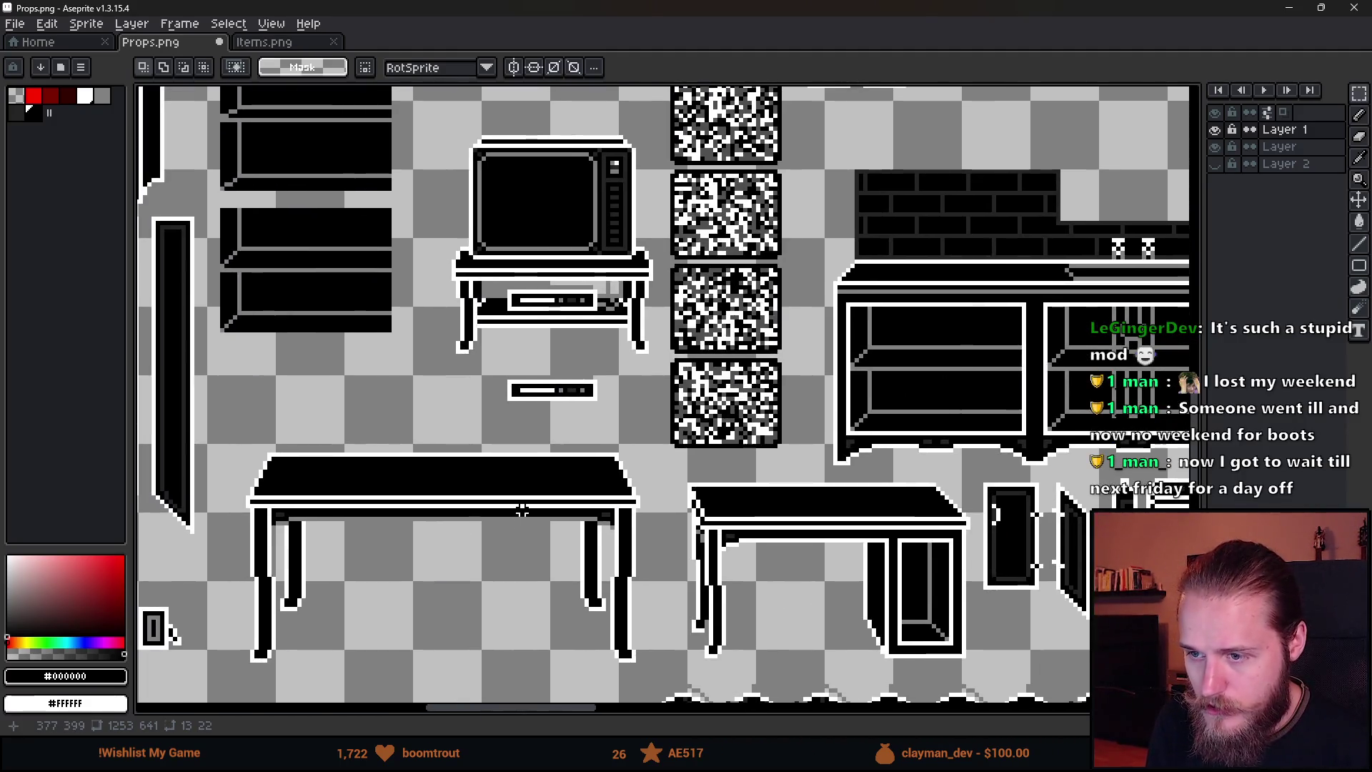
Switch to the layer named Layer and reselect the bottle sprite.
click(1279, 146)
scroll(495, 406, up, 6)
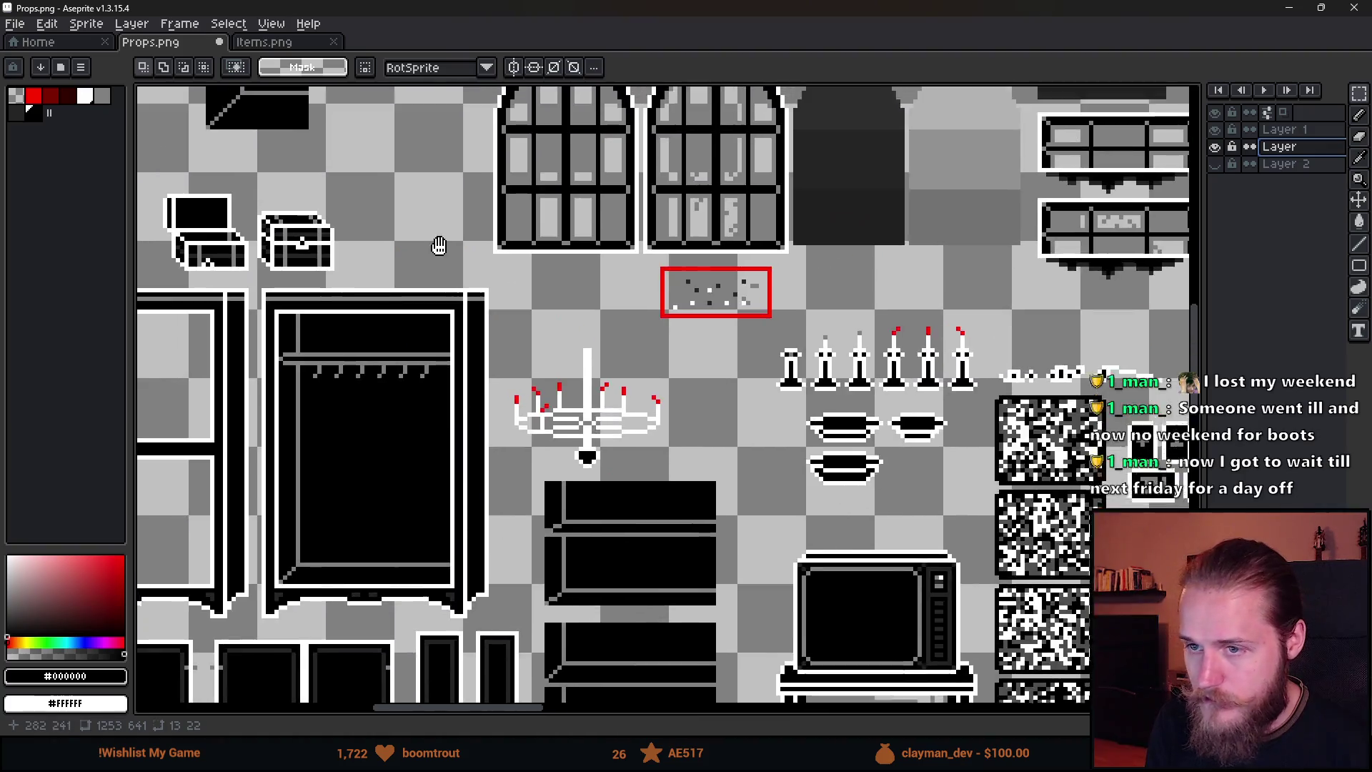
scroll(495, 406, up, 2)
scroll(495, 406, down, 2)
drag(495, 406, 580, 620)
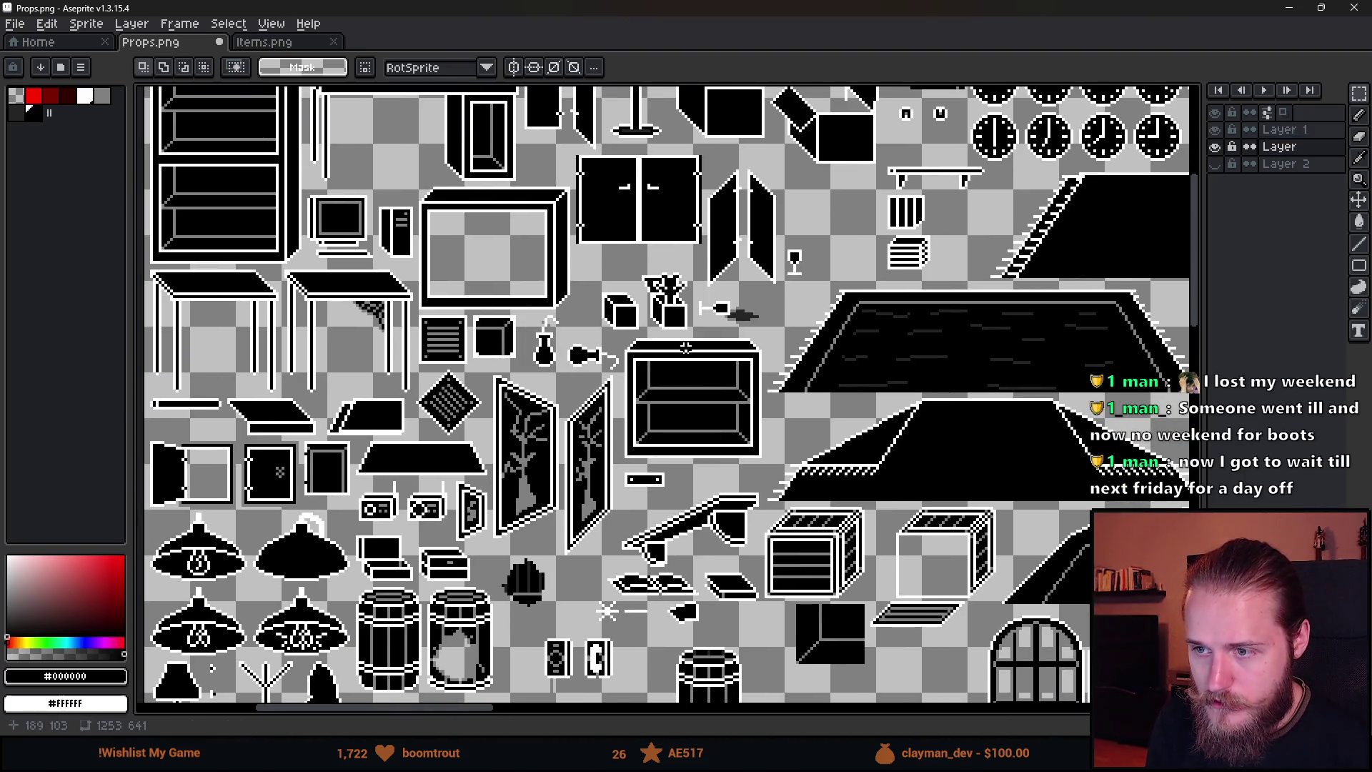
scroll(548, 318, up, 2)
drag(536, 305, 600, 418)
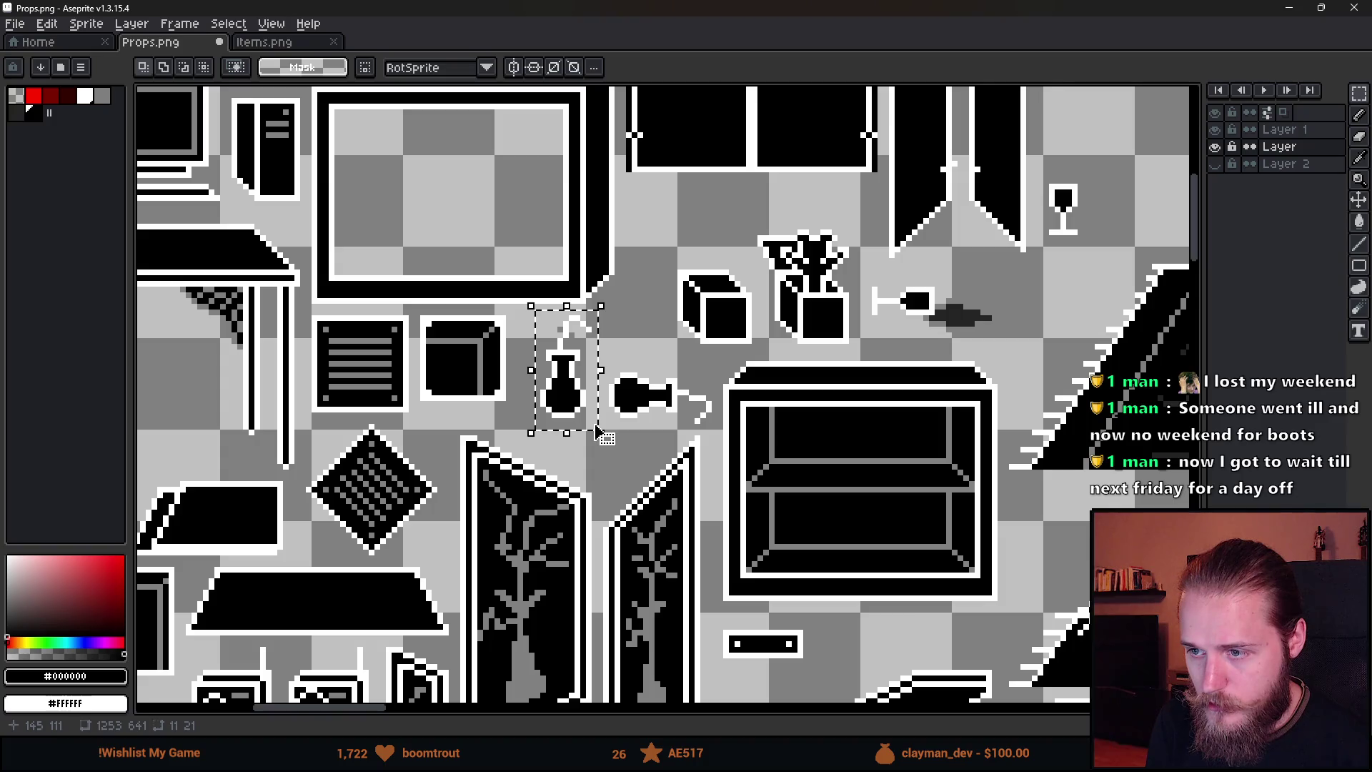
Paste a copy of the bottle onto the cabinet to test placement, then discard it.
scroll(792, 515, down, 4)
scroll(792, 515, down, 1)
scroll(605, 336, up, 2)
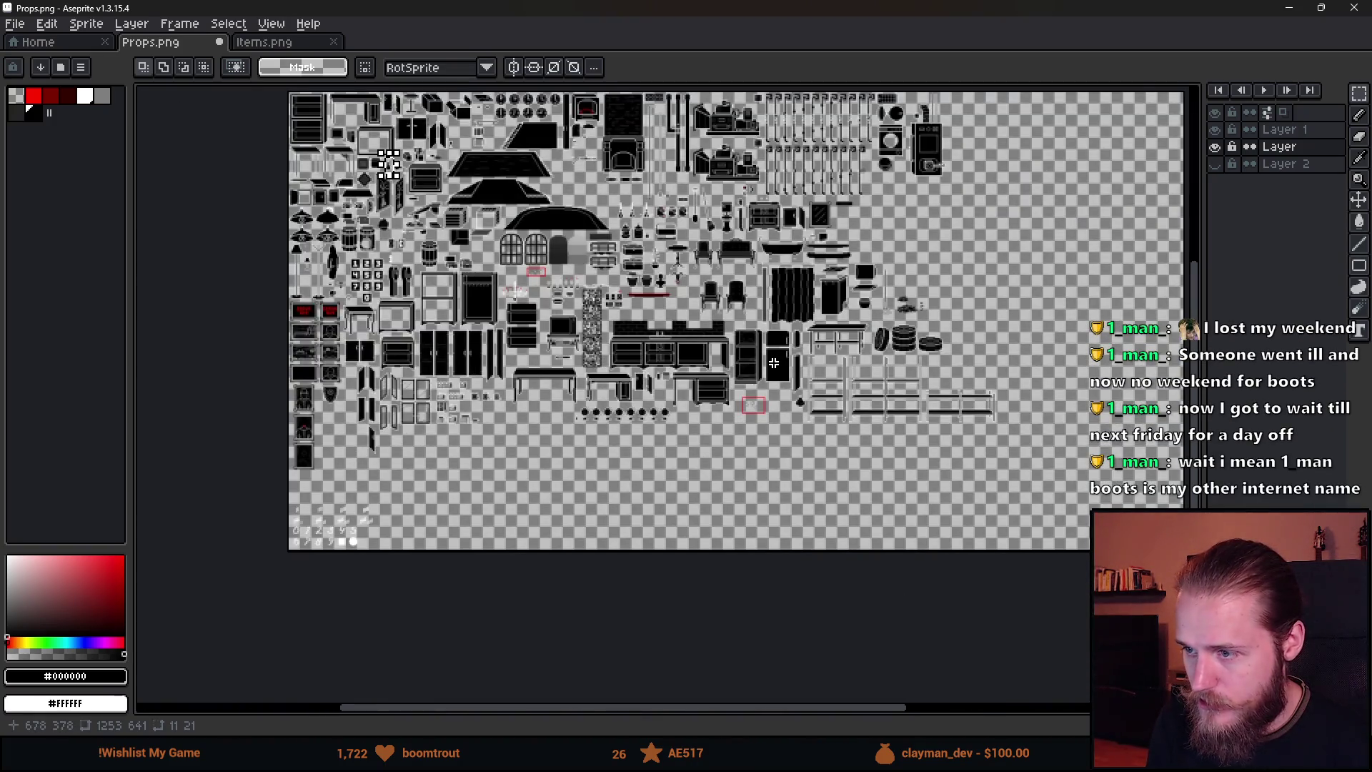
scroll(684, 355, up, 5)
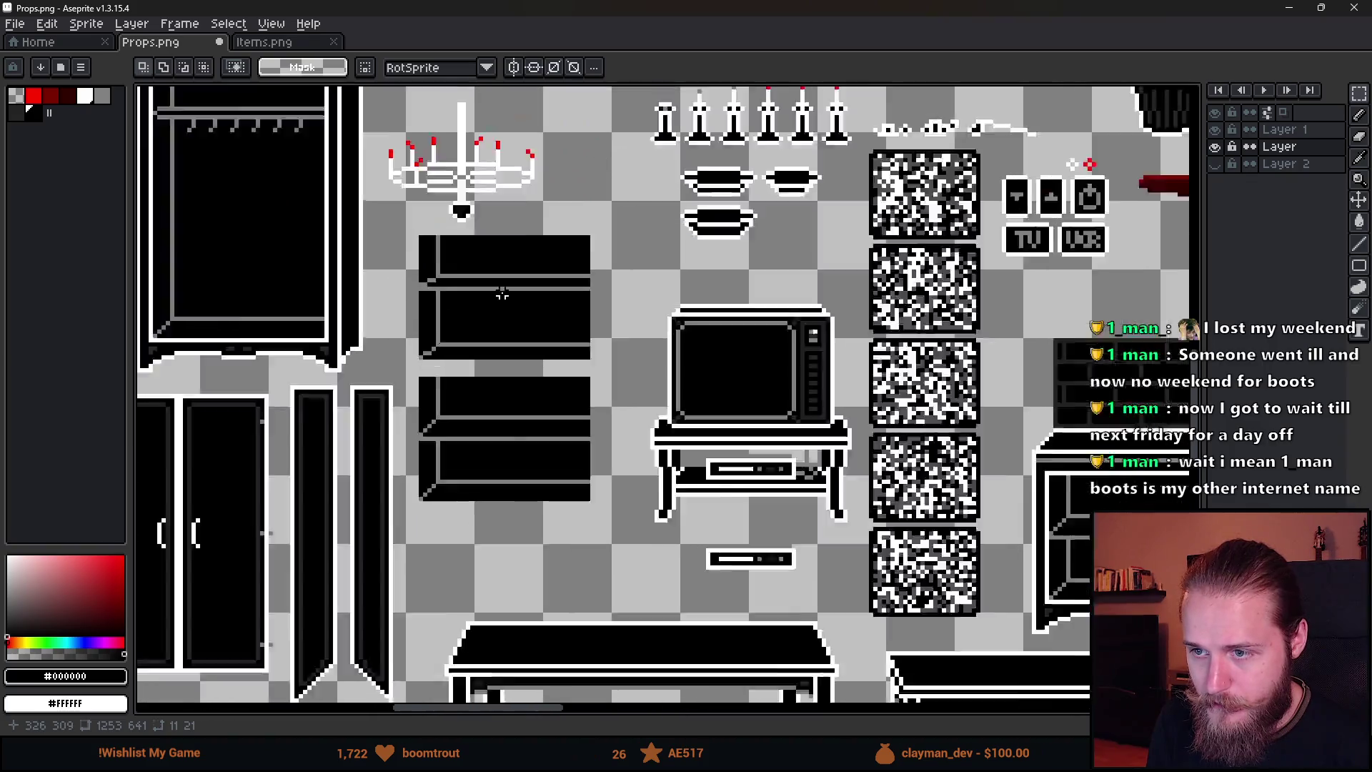
scroll(503, 293, up, 1)
key(ctrl+v)
mouse_move(657, 393)
mouse_down()
mouse_move(579, 351)
mouse_move(571, 491)
mouse_up()
key(Escape)
Make Layer 1 visible and active, and ready the Pencil with white.
scroll(616, 428, down, 1)
scroll(616, 427, down, 4)
scroll(740, 475, up, 3)
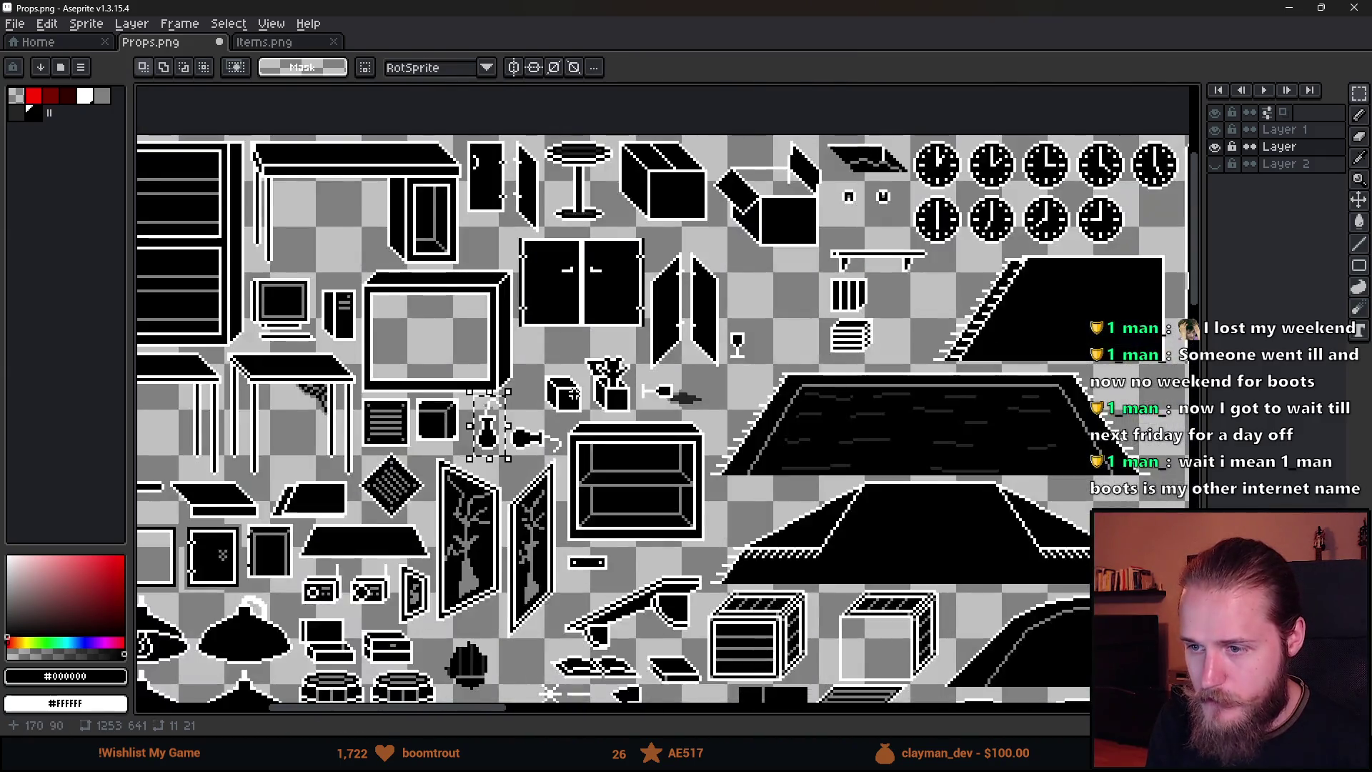
scroll(739, 475, up, 1)
mouse_move(739, 475)
mouse_down()
mouse_move(573, 117)
mouse_move(398, 75)
mouse_up()
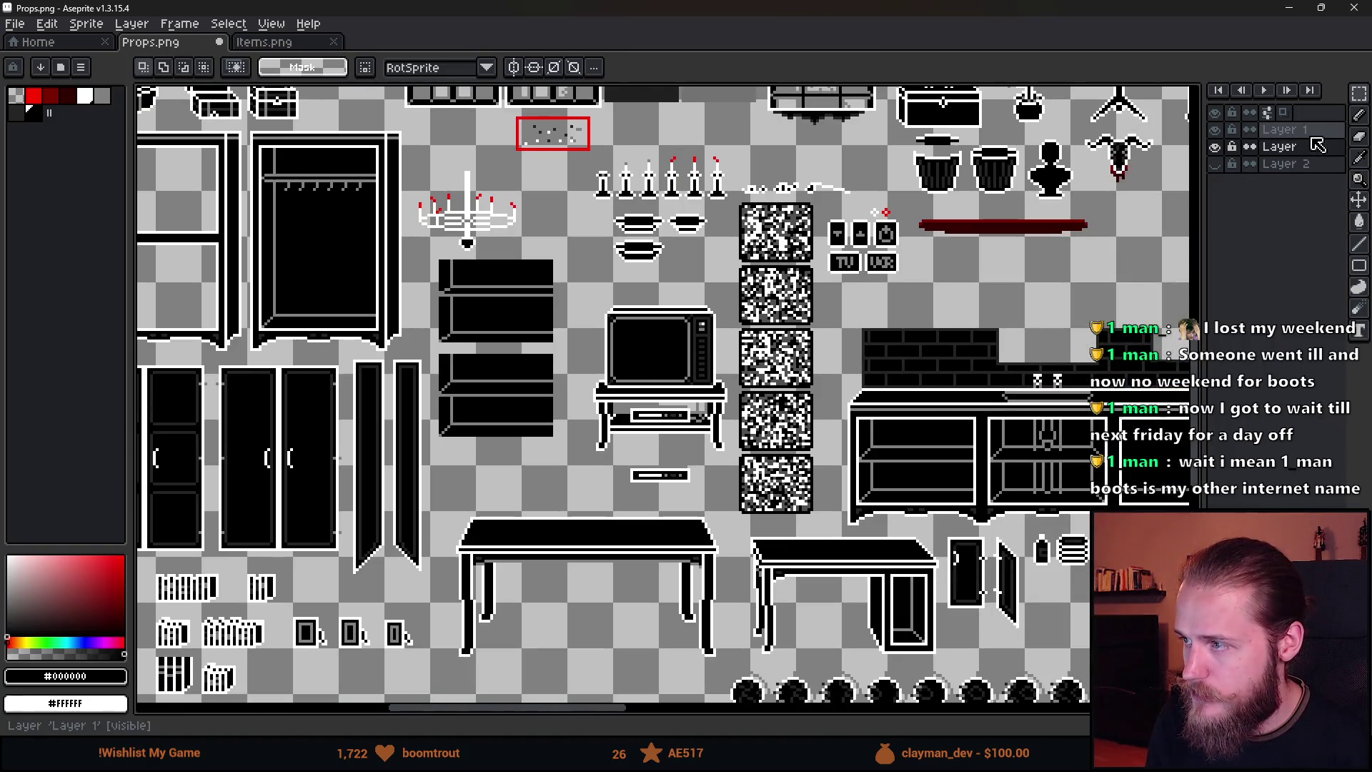
mouse_move(657, 408)
mouse_down()
mouse_move(845, 340)
mouse_move(759, 380)
mouse_up()
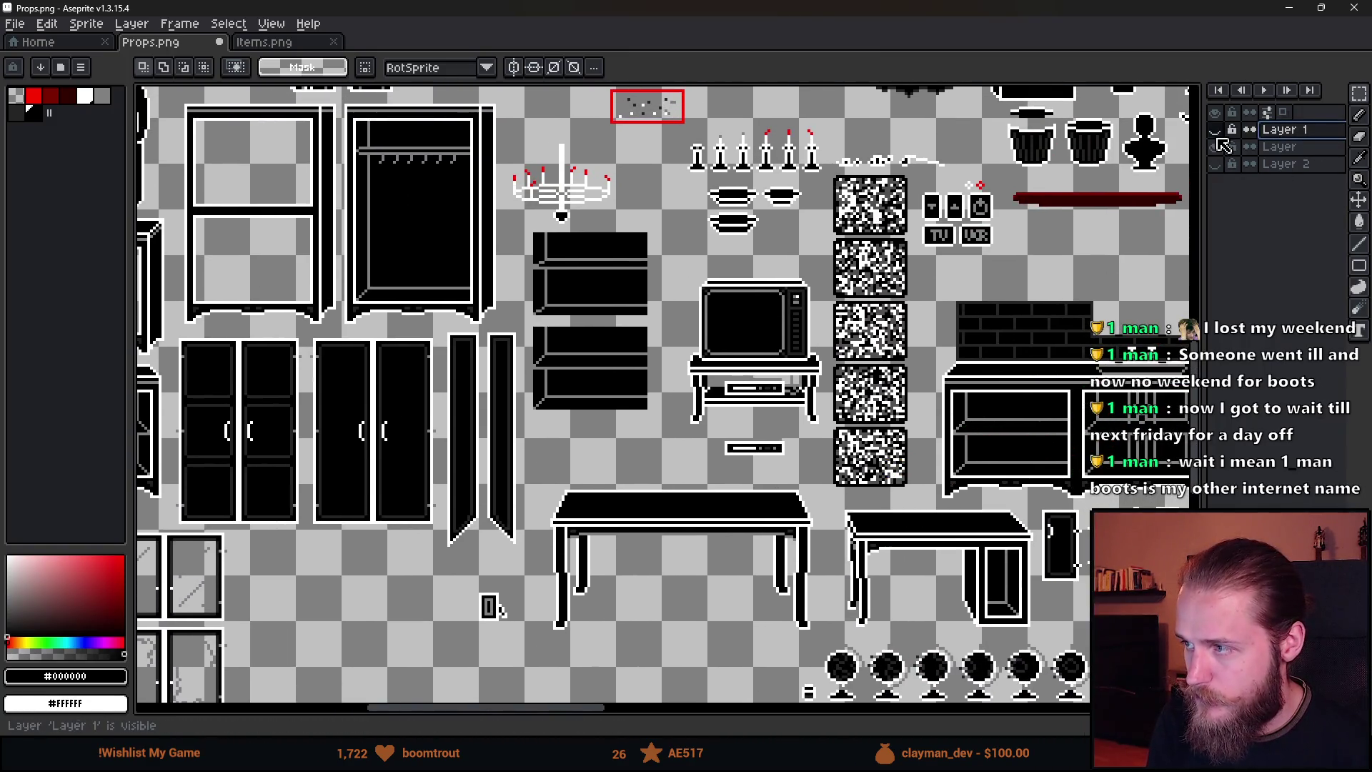
scroll(608, 238, up, 2)
scroll(607, 238, up, 2)
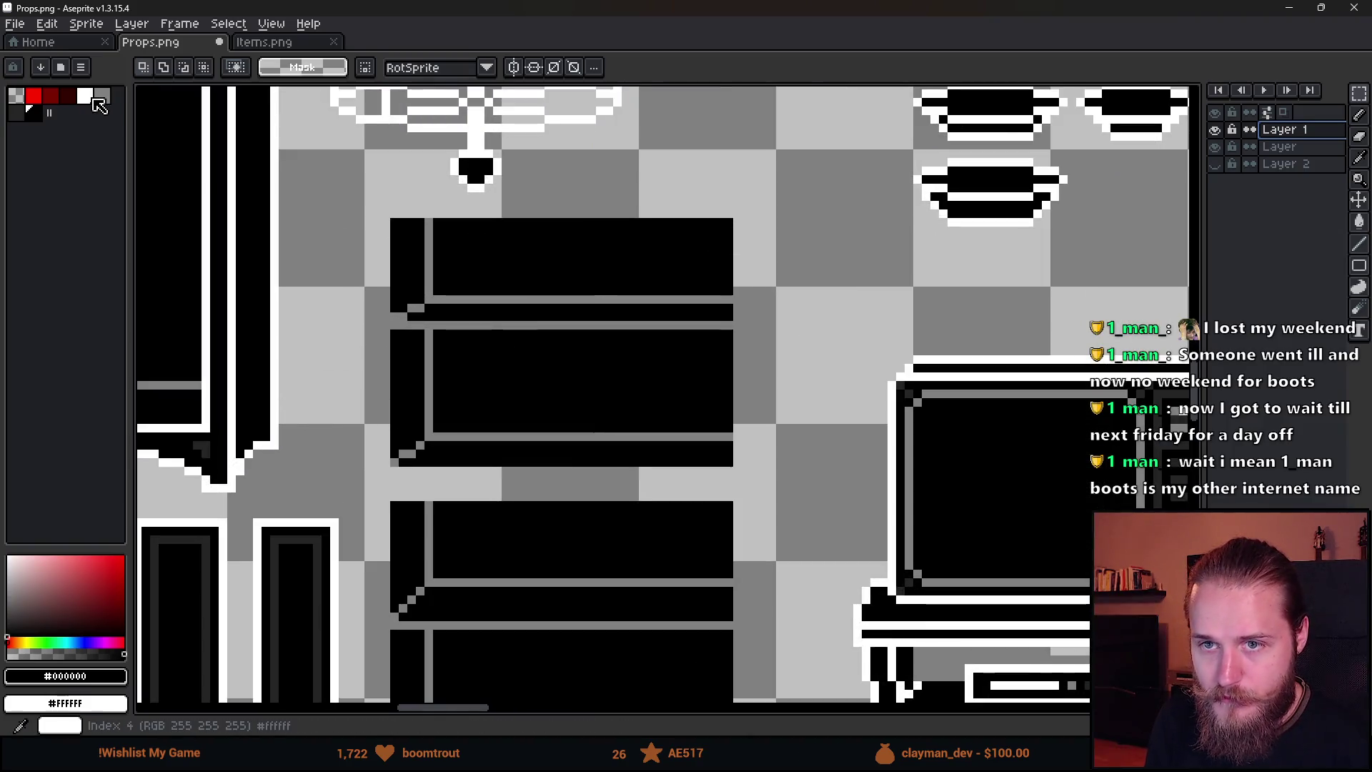
key(b)
scroll(598, 341, up, 2)
Draw the pot's white bottom row on the shelf and build up its right side.
scroll(622, 400, down, 1)
scroll(633, 420, up, 1)
scroll(651, 423, down, 1)
scroll(680, 429, up, 1)
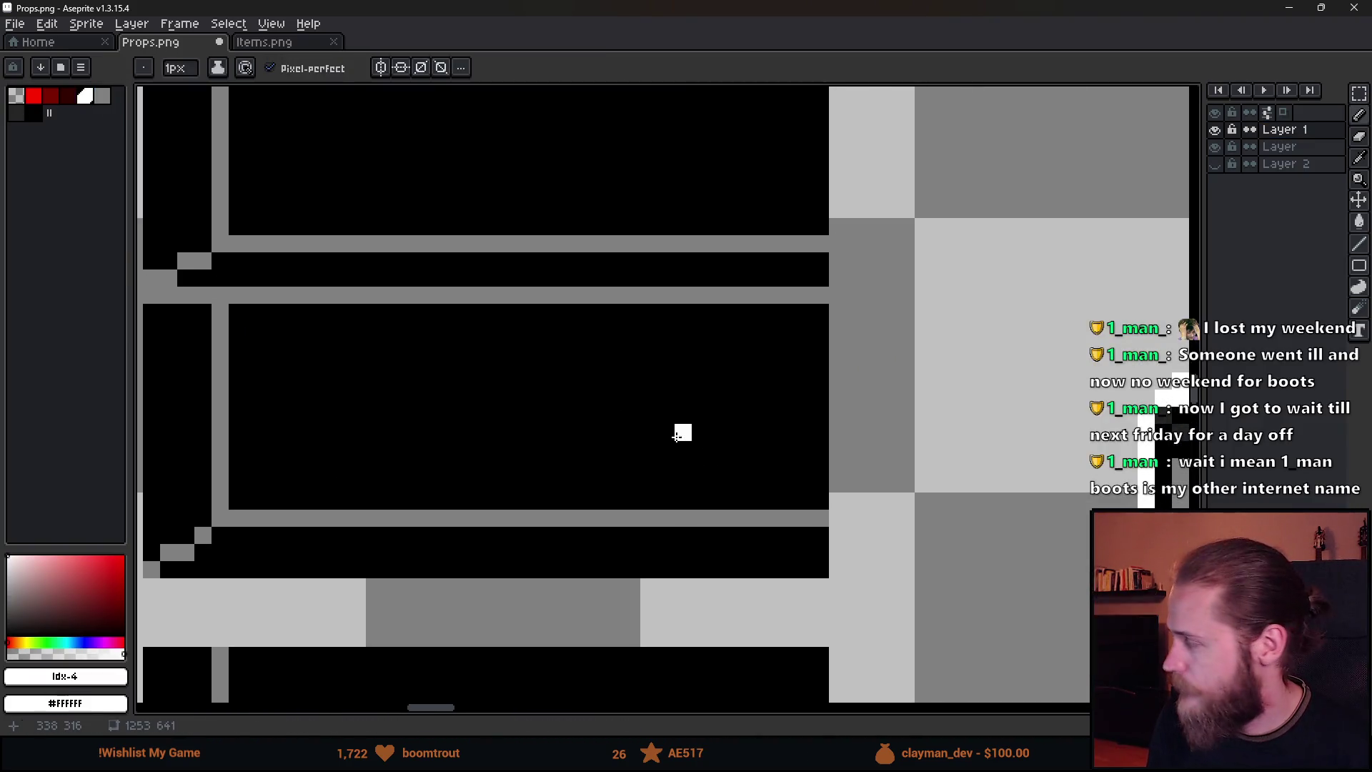
drag(631, 551, 643, 552)
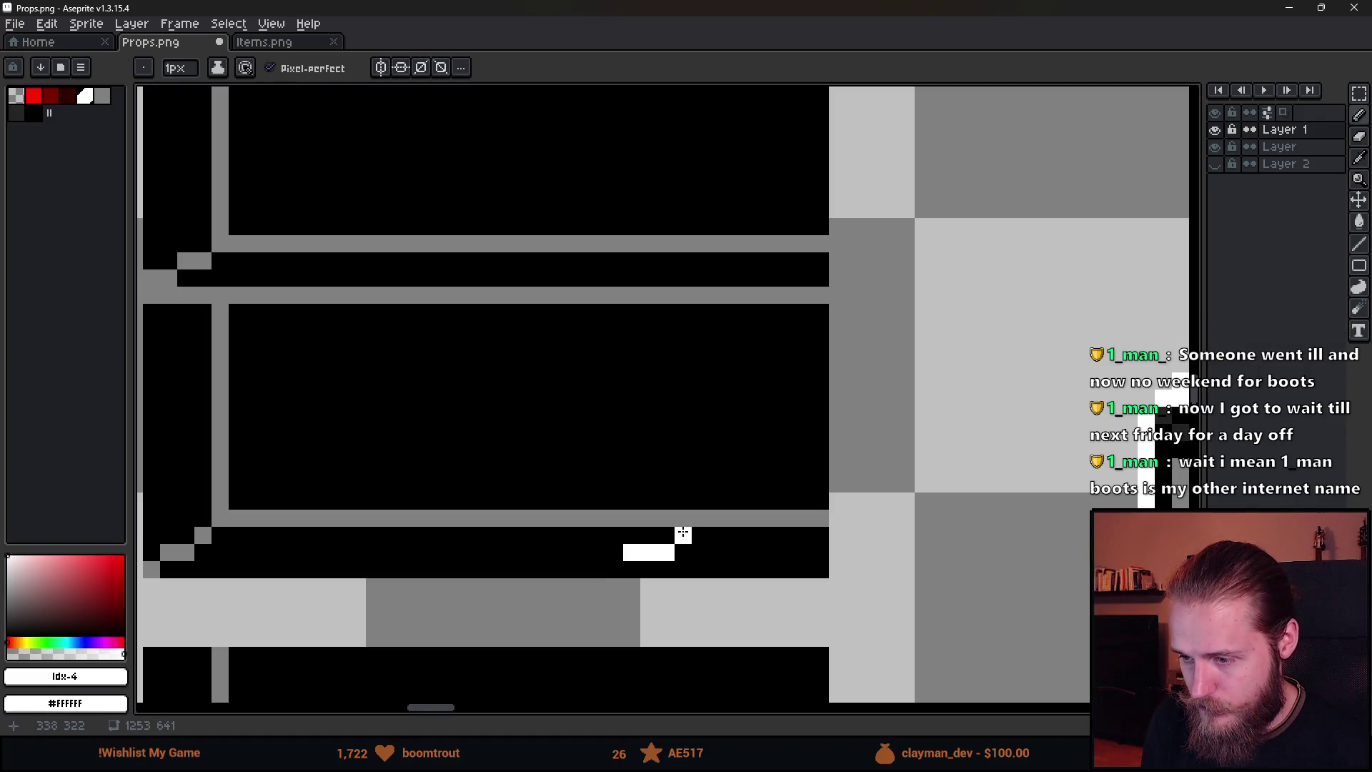
click(683, 553)
click(701, 535)
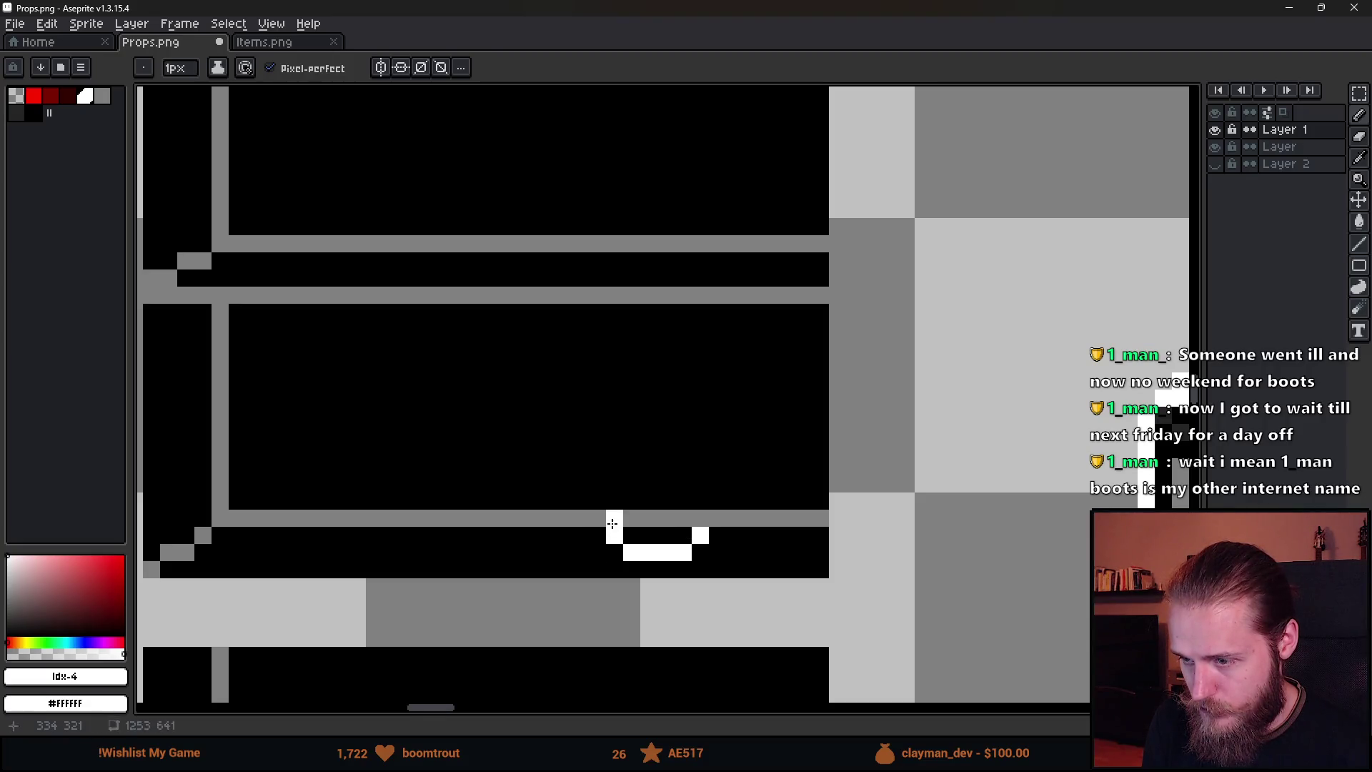
mouse_move(700, 517)
mouse_down()
mouse_move(700, 498)
mouse_move(631, 501)
mouse_move(692, 487)
mouse_up()
Reposition the pot's side pixels into columns and fill a white row above the pot.
right_click(615, 484)
click(597, 483)
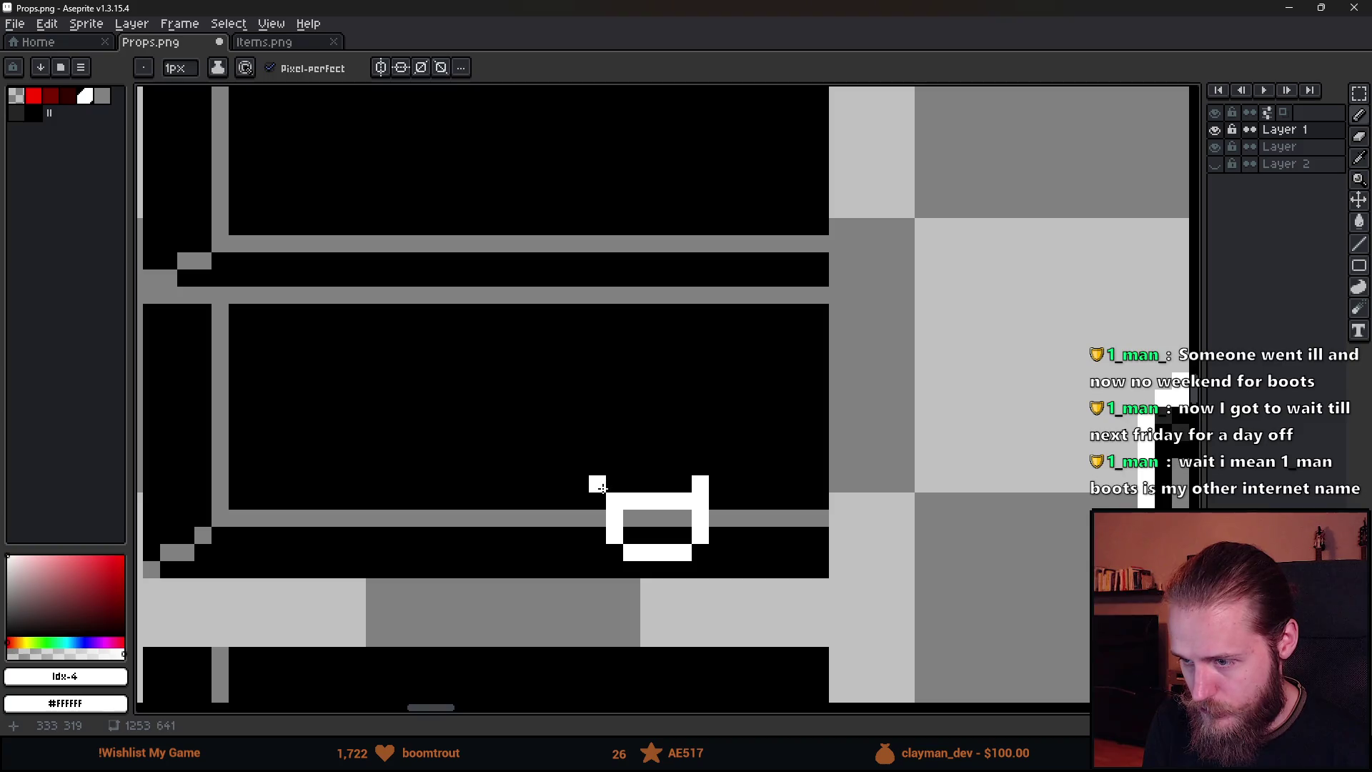
right_click(700, 484)
drag(717, 484, 714, 498)
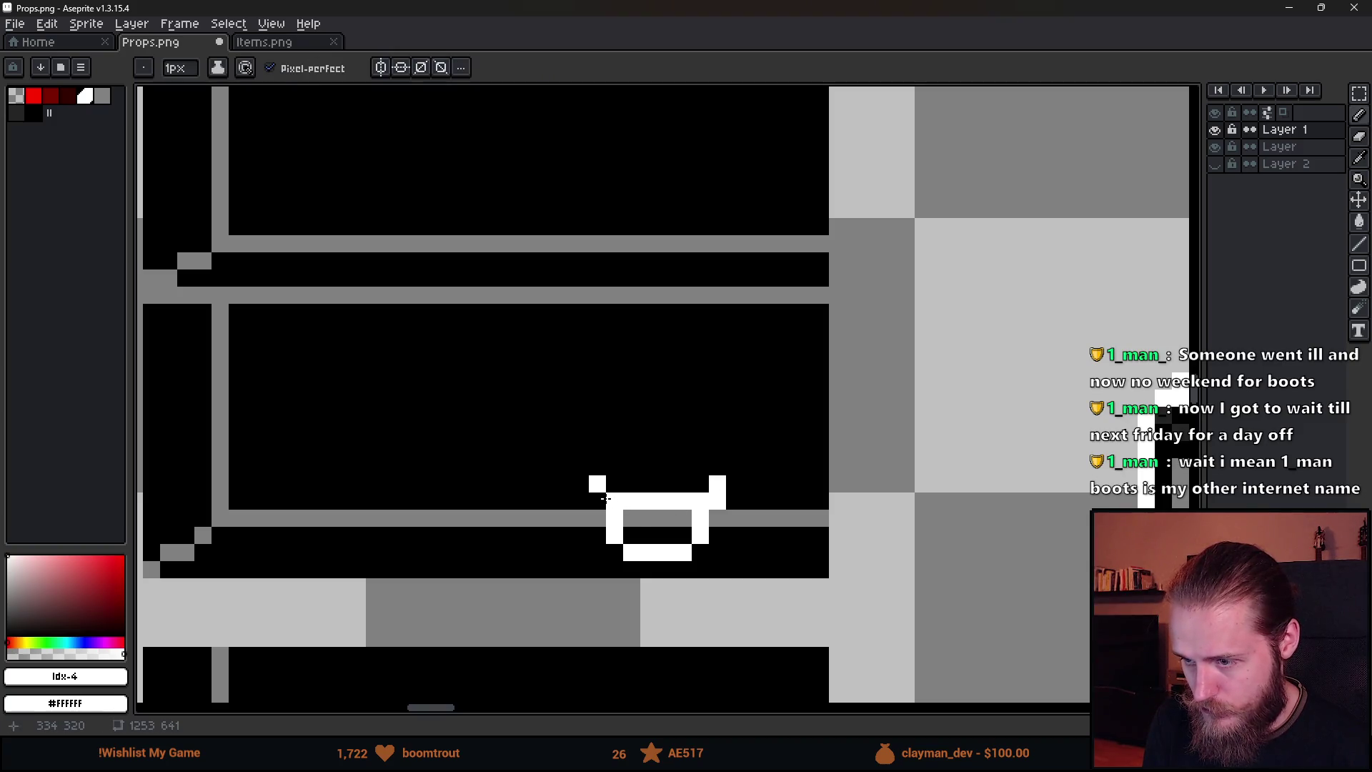
scroll(644, 548, down, 3)
scroll(582, 505, up, 4)
click(561, 438)
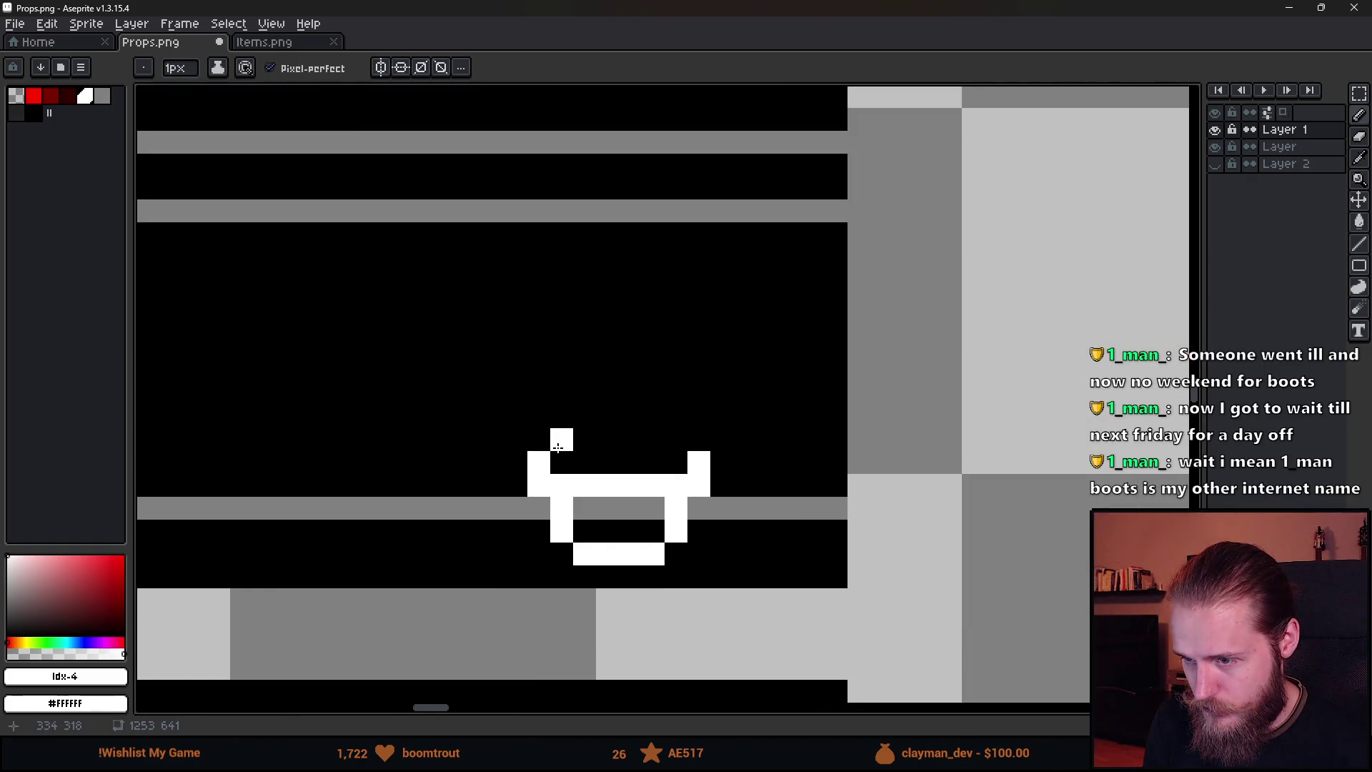
drag(561, 439, 679, 439)
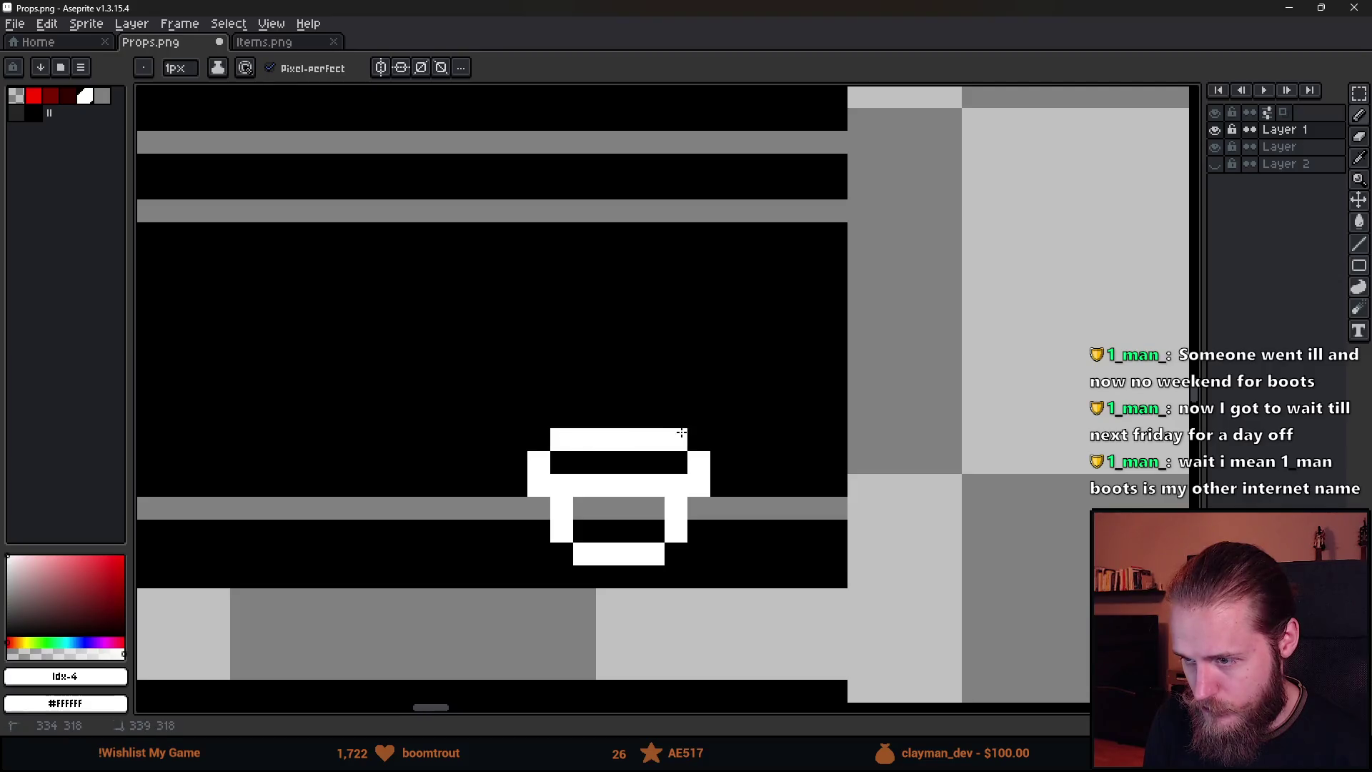
Erase stray pixels on the pot's sides and top bar, then add a right-side pixel.
scroll(722, 508, down, 3)
scroll(721, 536, down, 2)
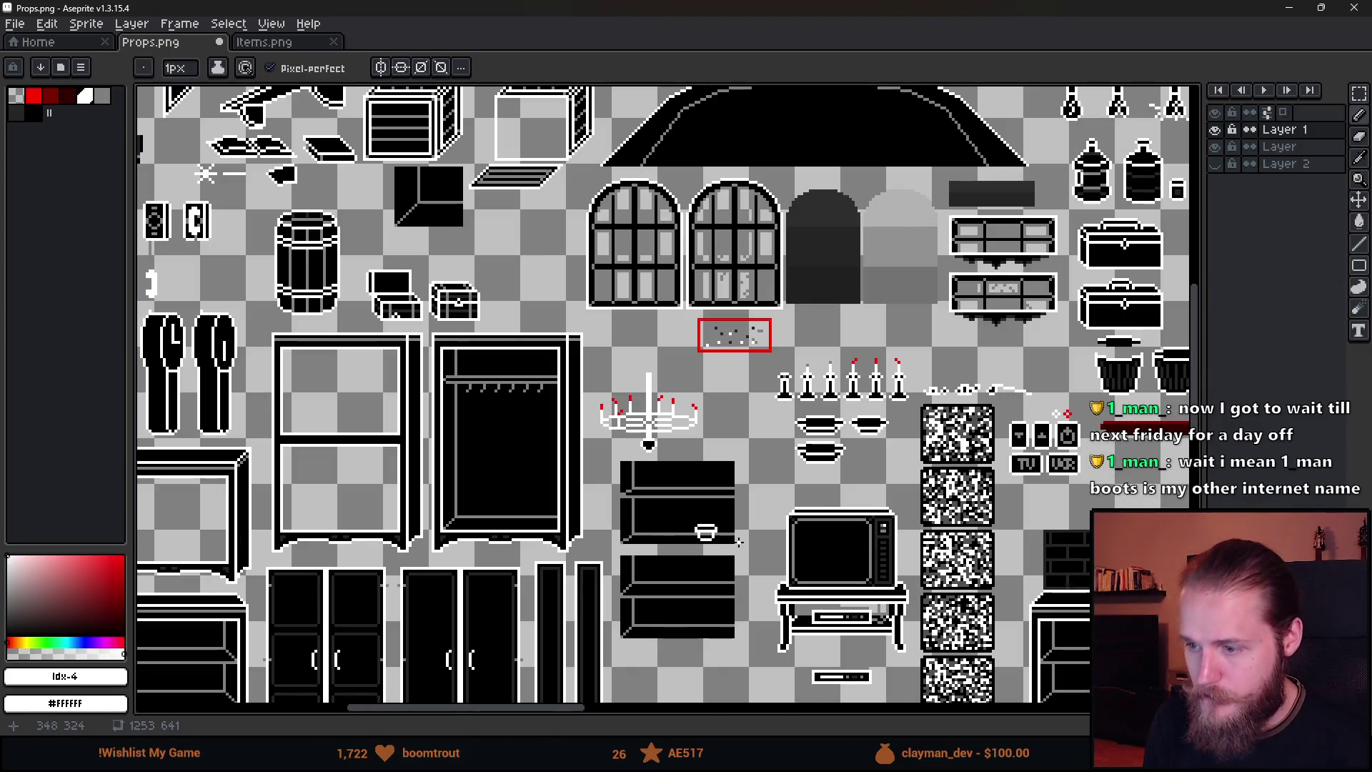
scroll(707, 532, up, 4)
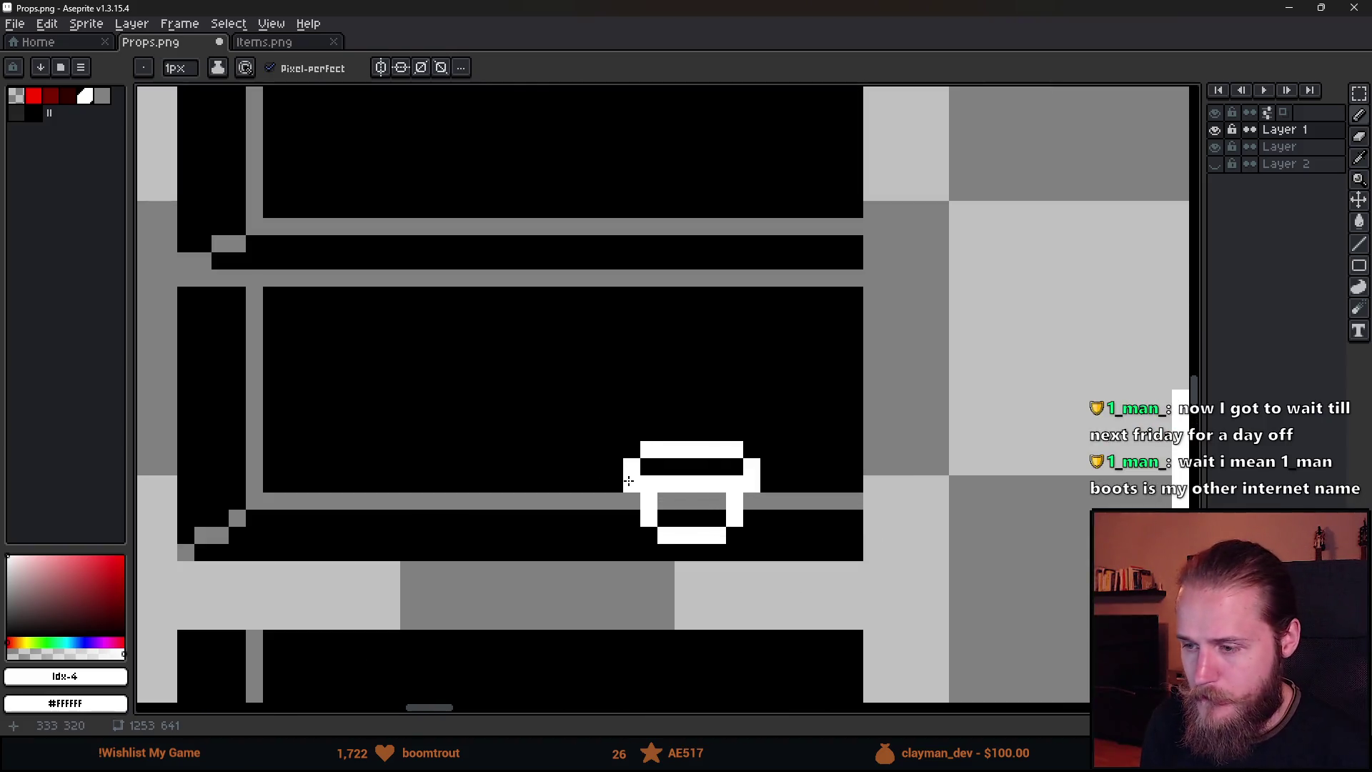
key(e)
drag(628, 481, 632, 466)
drag(751, 483, 752, 450)
click(735, 450)
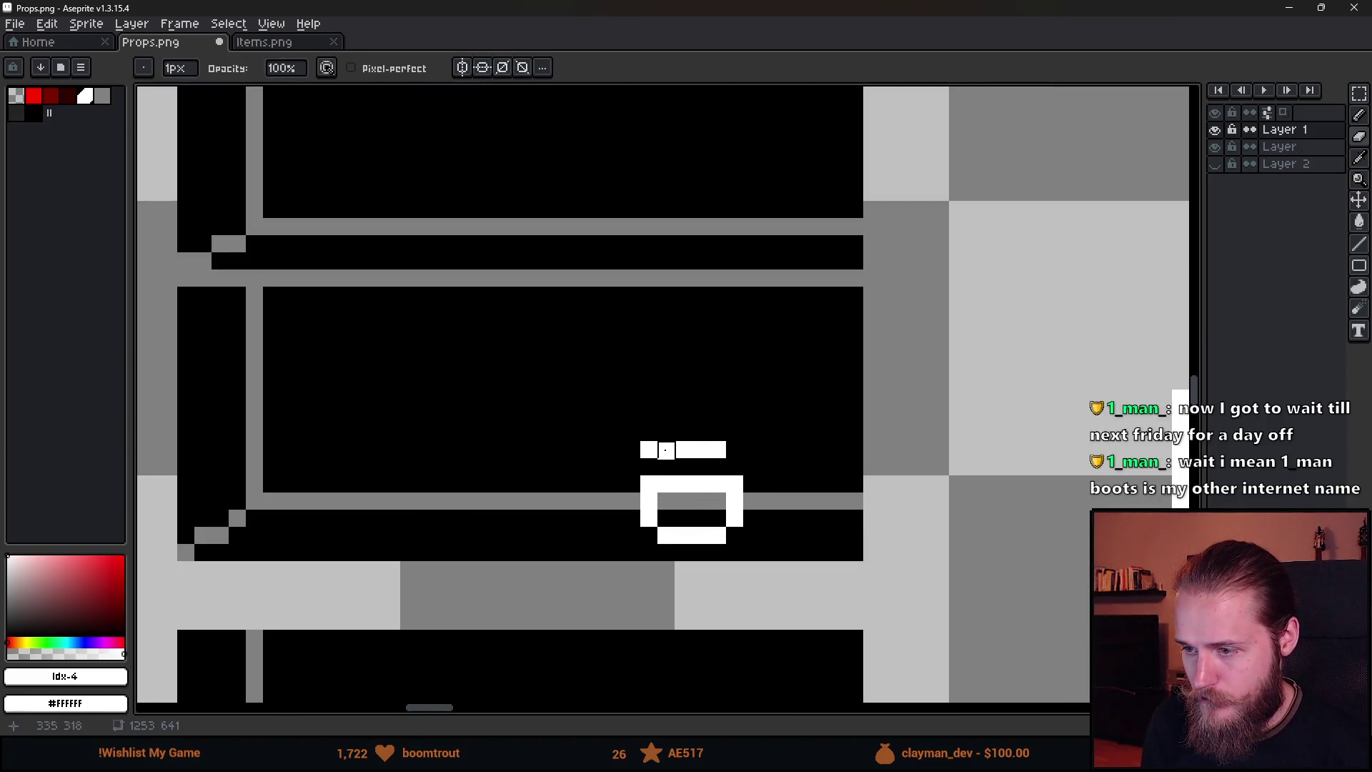
drag(666, 451, 647, 450)
key(b)
click(735, 467)
Shift the pot's right half one pixel right and stretch its middle to widen it.
scroll(772, 547, down, 3)
scroll(774, 536, up, 2)
scroll(774, 536, up, 2)
key(m)
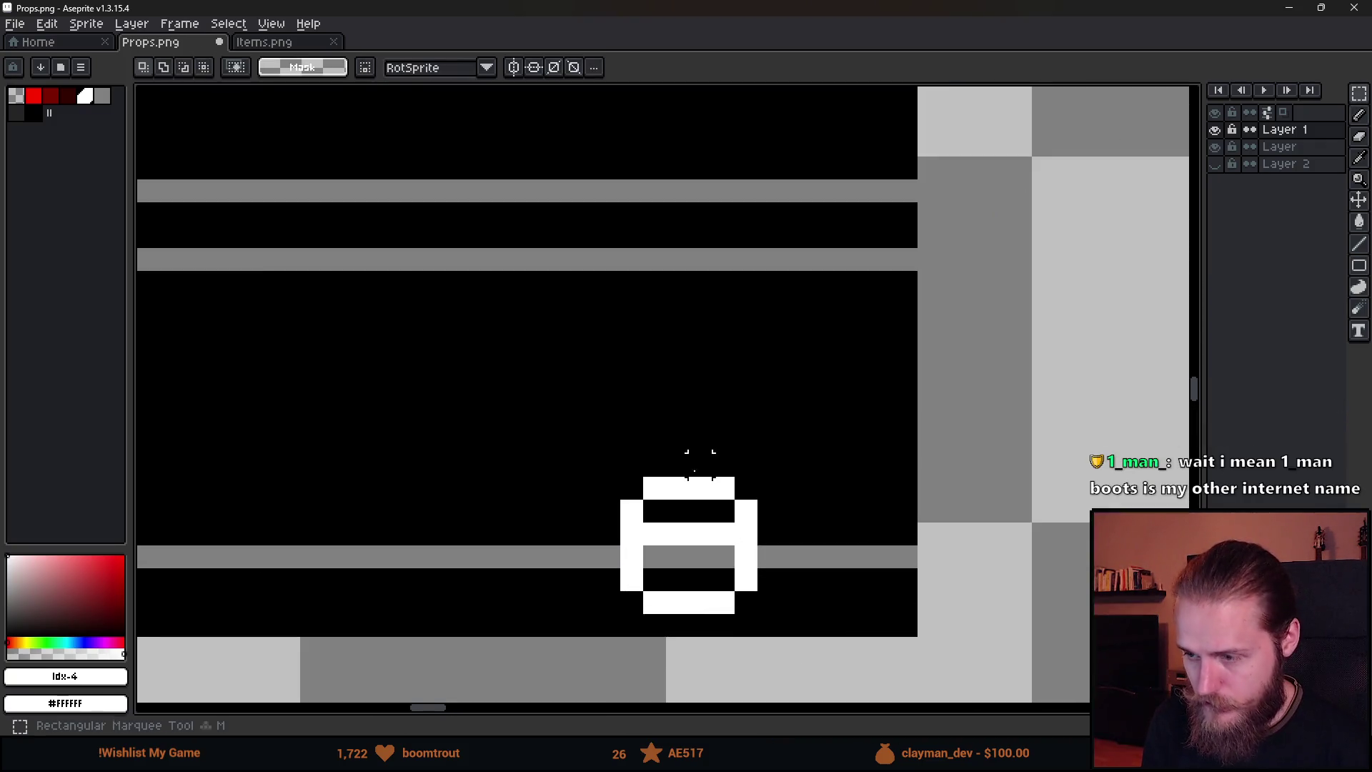
drag(698, 453, 822, 654)
drag(784, 576, 804, 580)
key(Return)
drag(663, 450, 713, 661)
drag(715, 557, 756, 559)
key(Return)
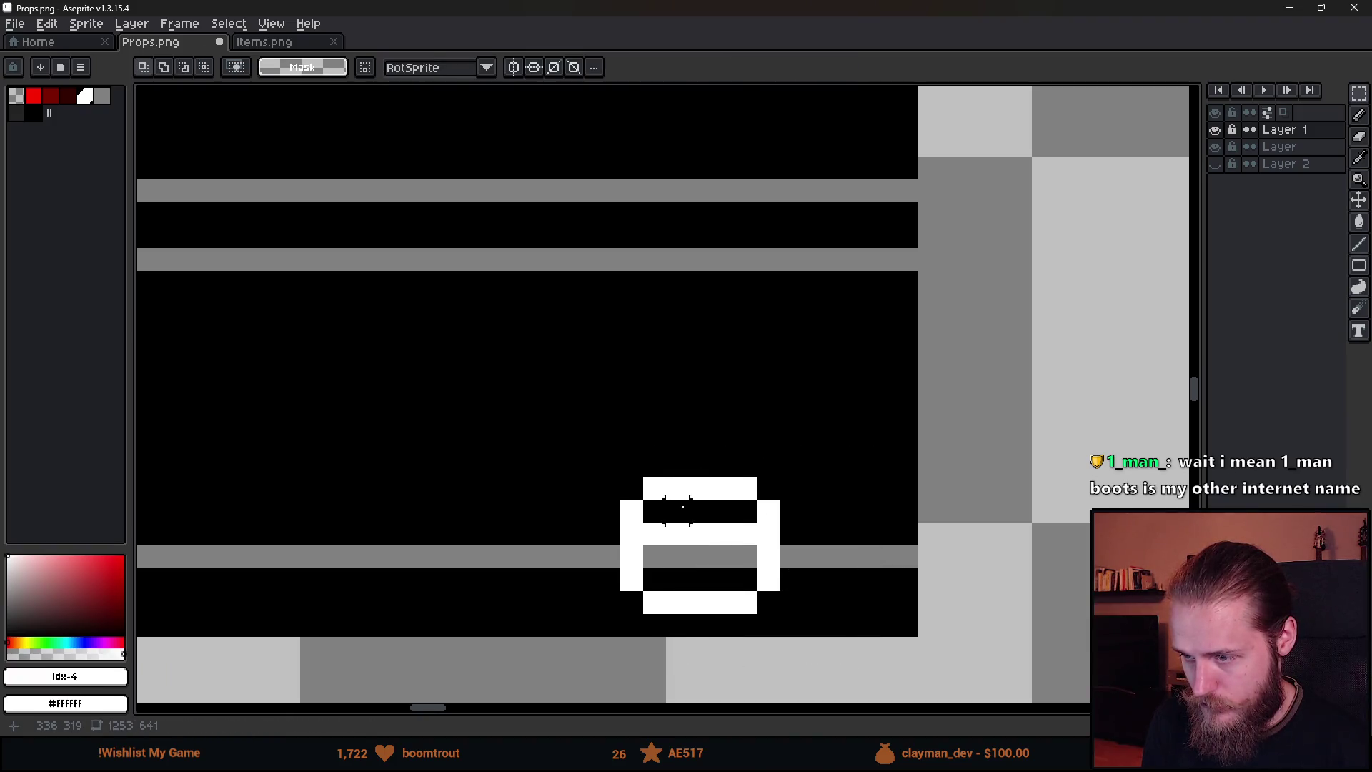
Paint the pot's white centre and draw a hooked handle above it.
key(b)
click(701, 511)
click(701, 465)
click(700, 442)
mouse_move(701, 446)
mouse_down()
mouse_move(722, 417)
mouse_move(748, 413)
mouse_up()
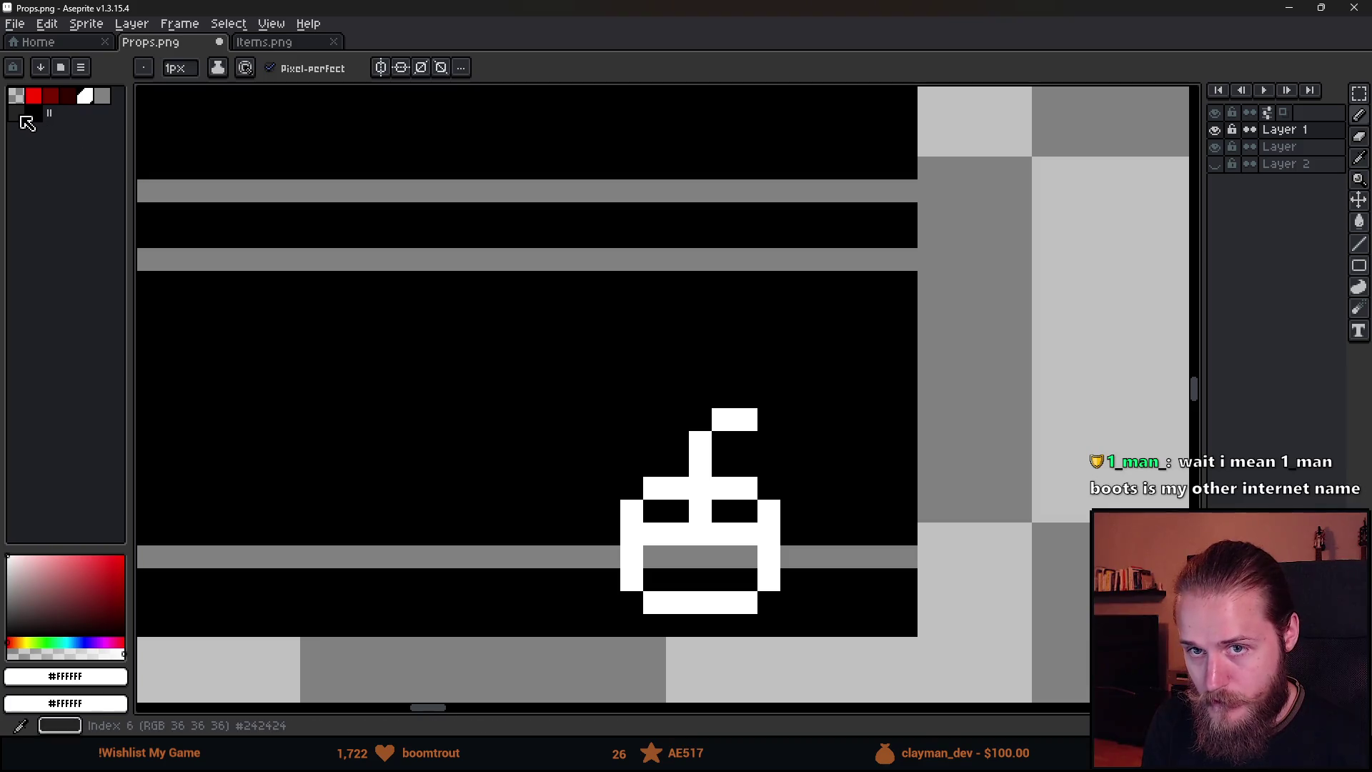
Add a grey pixel beside the handle's hook.
click(102, 96)
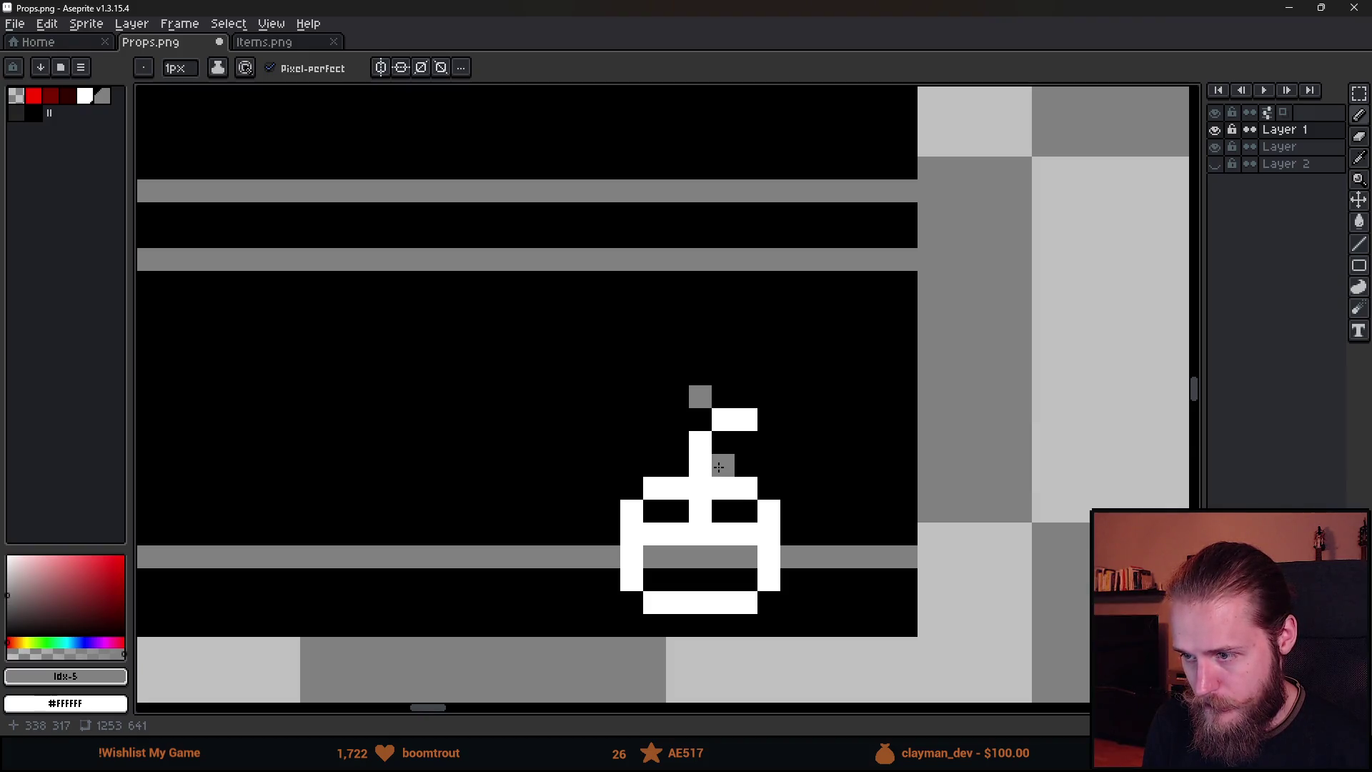
click(769, 441)
scroll(769, 441, down, 5)
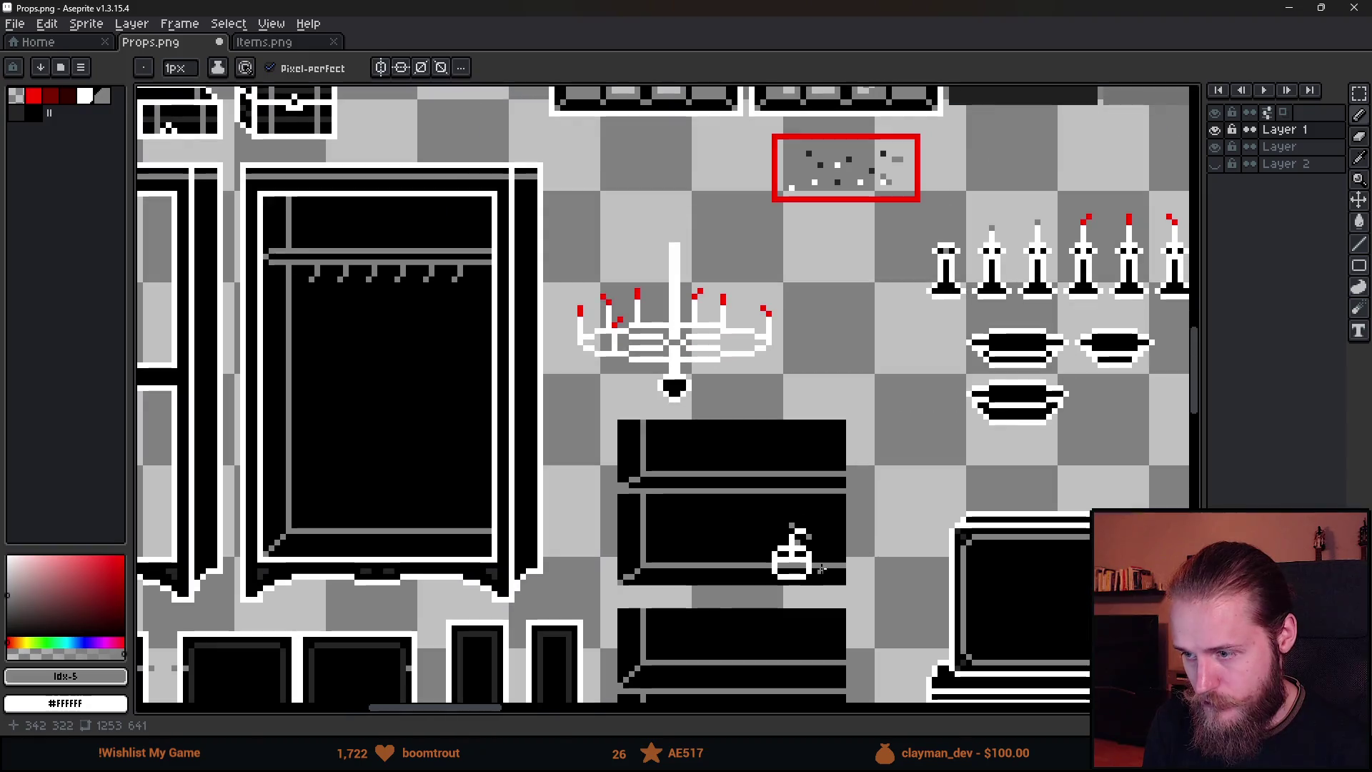
Try a black bucket fill on the pot, then undo it.
scroll(772, 429, up, 5)
alt+click(697, 568)
key(g)
click(706, 561)
key(ctrl+z)
Turn on contiguous filling in the bucket's pixel connectivity options.
click(386, 72)
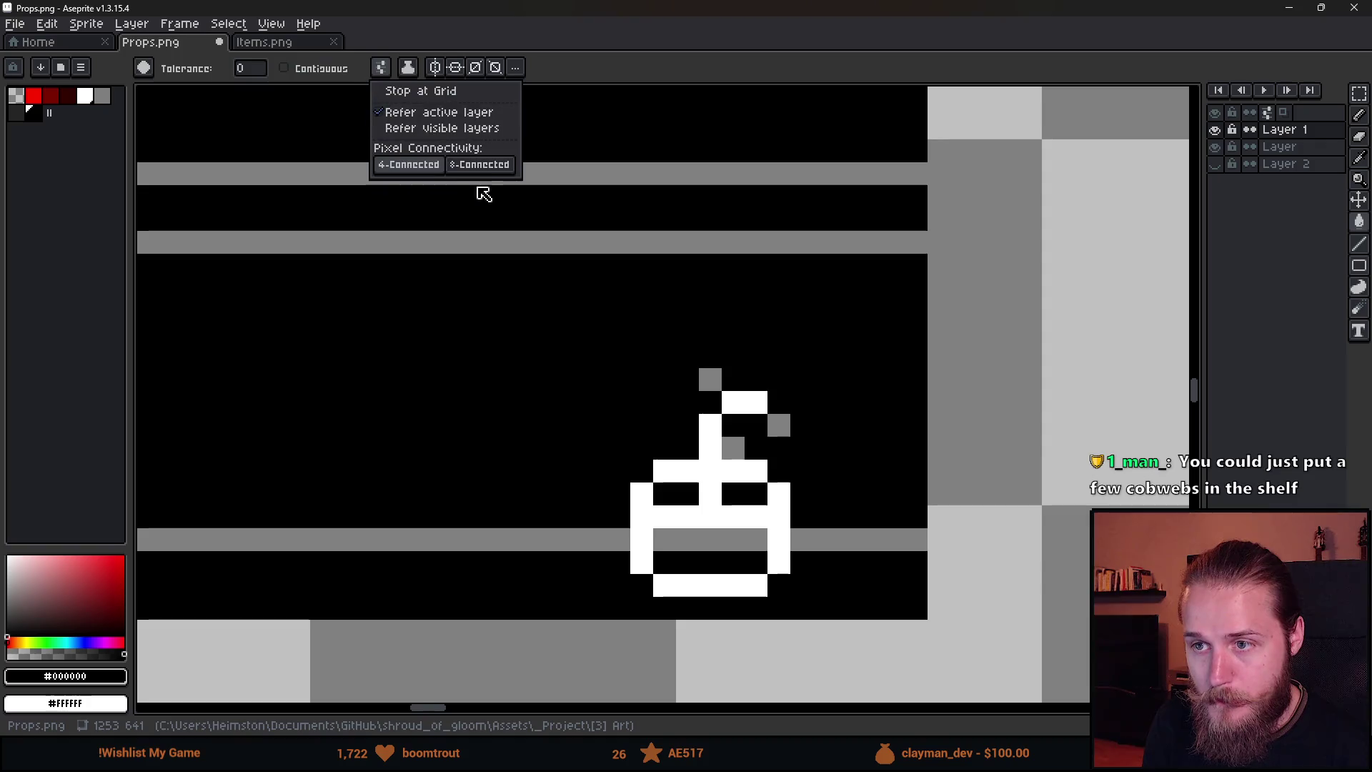
click(284, 68)
click(408, 67)
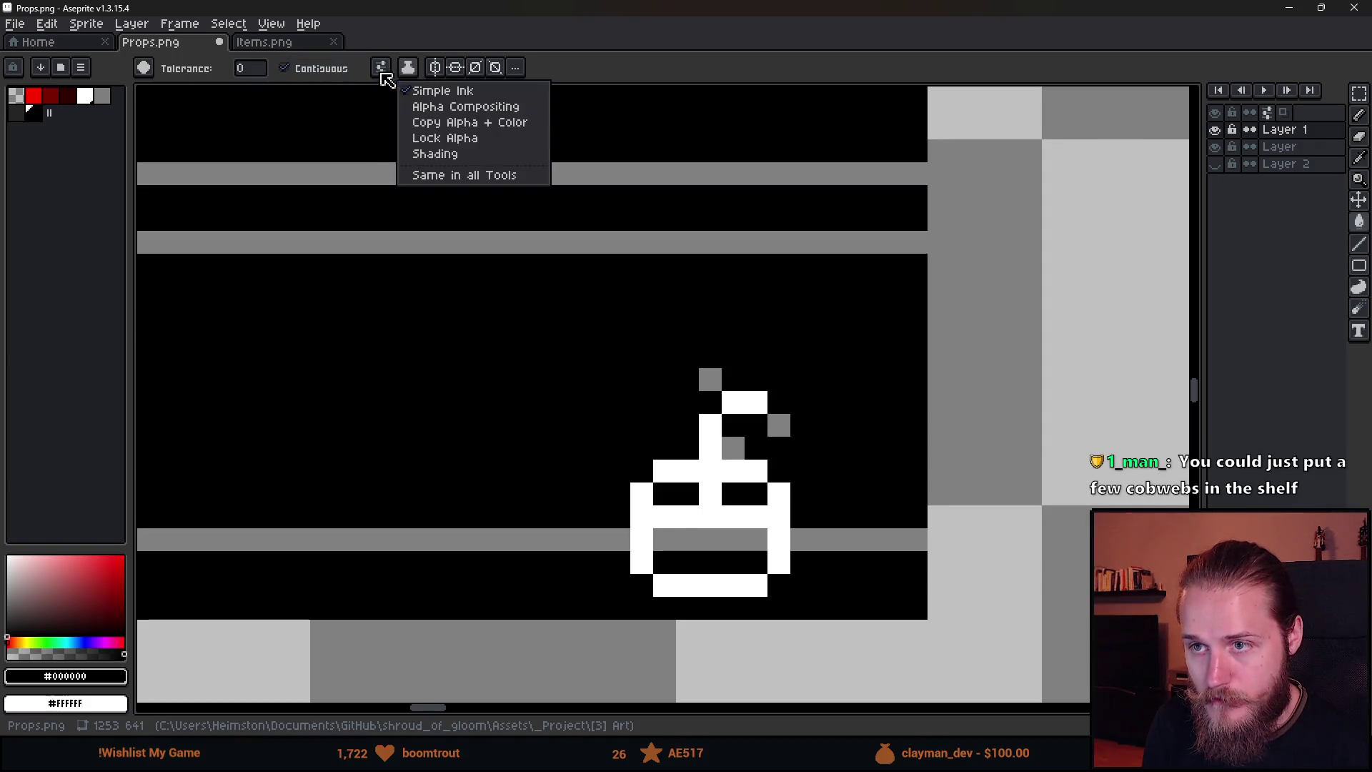
click(408, 67)
click(381, 67)
click(717, 569)
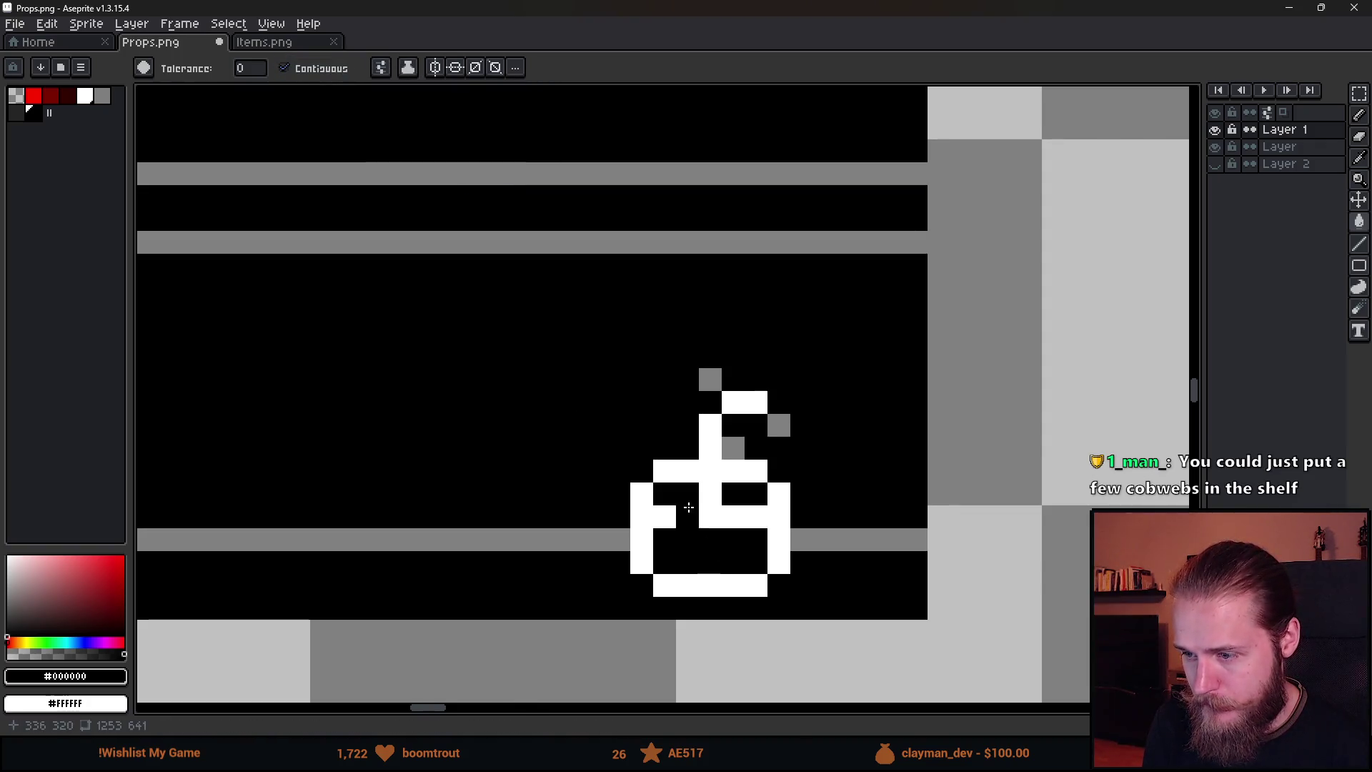
scroll(820, 591, down, 2)
scroll(820, 592, down, 3)
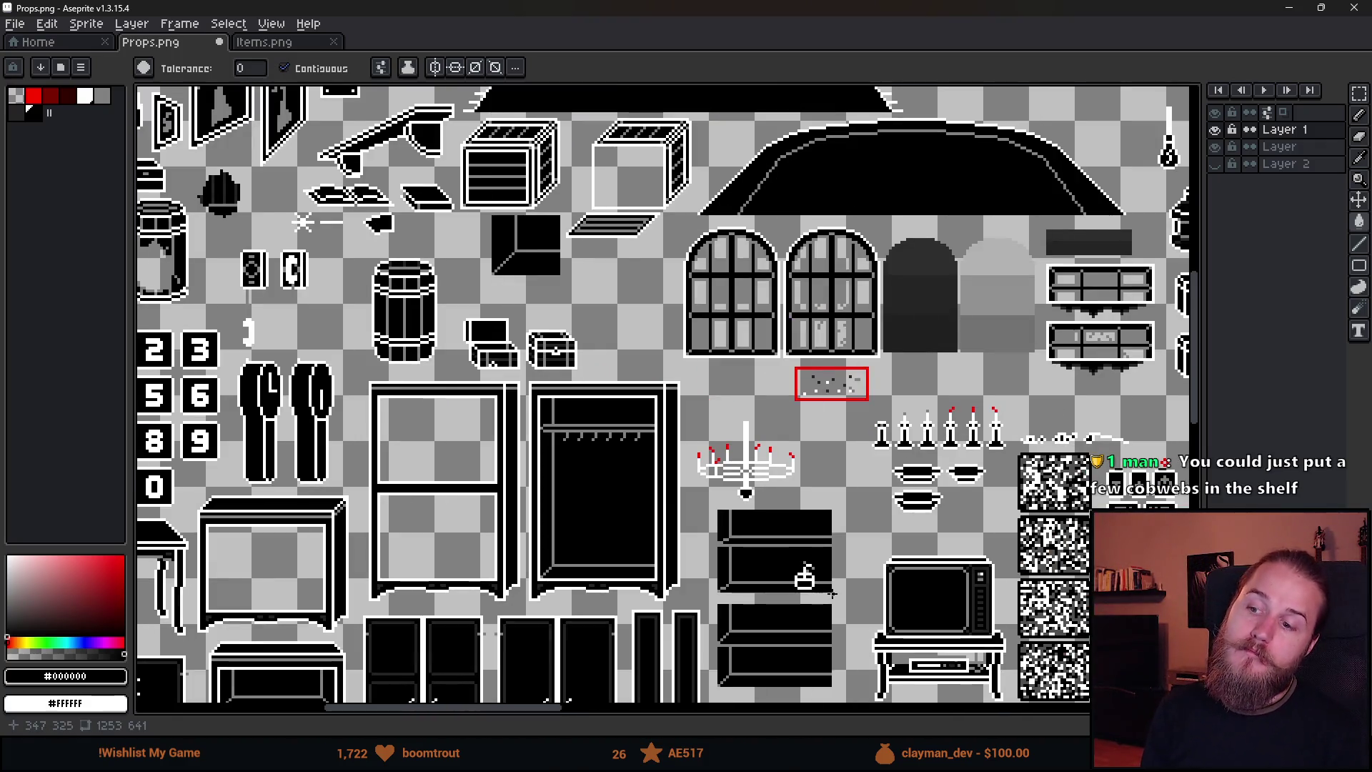
scroll(822, 590, up, 3)
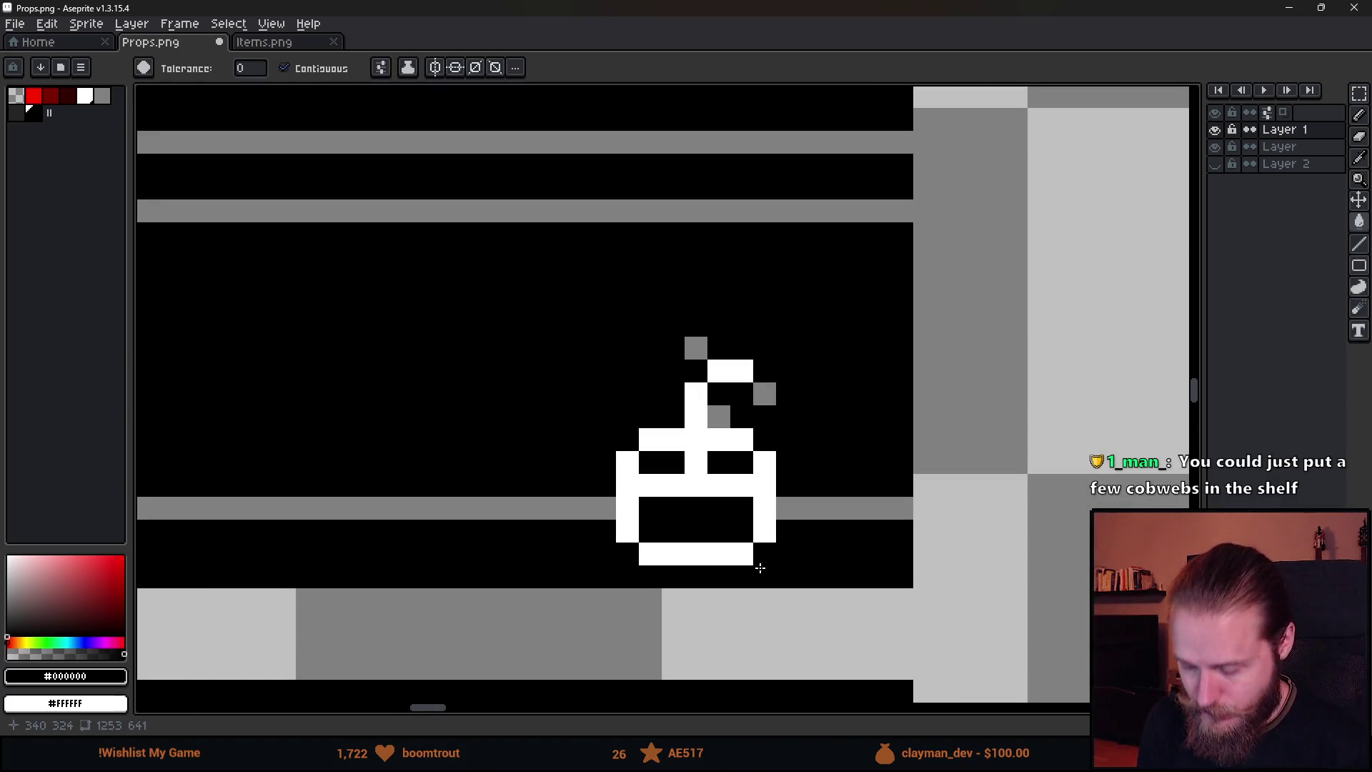
scroll(613, 500, up, 1)
Move the pot's right column one pixel left to narrow it.
key(m)
drag(527, 311, 710, 631)
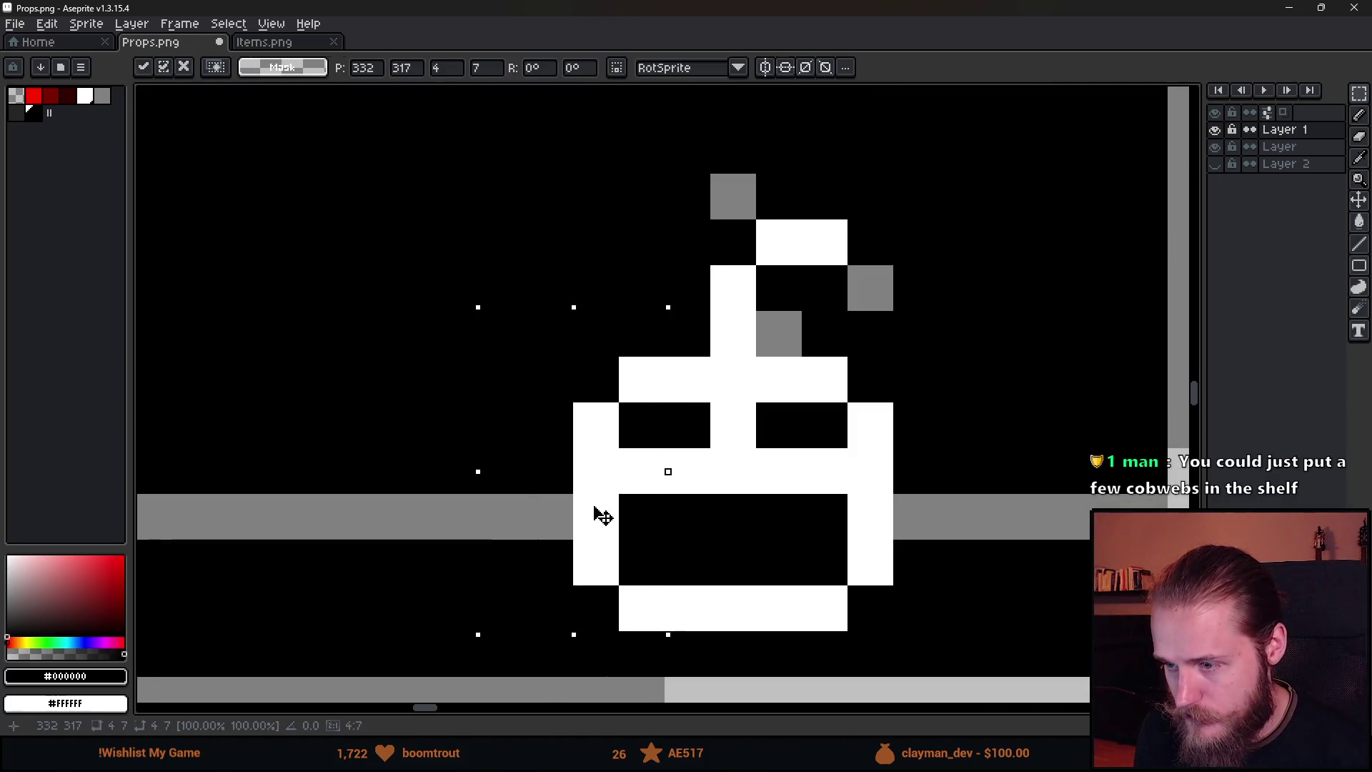
key(ctrl+d)
drag(803, 356, 985, 677)
drag(943, 600, 894, 561)
key(ctrl+d)
Pencil the pot's centre column grey from the middle up to the handle.
scroll(1054, 517, down, 5)
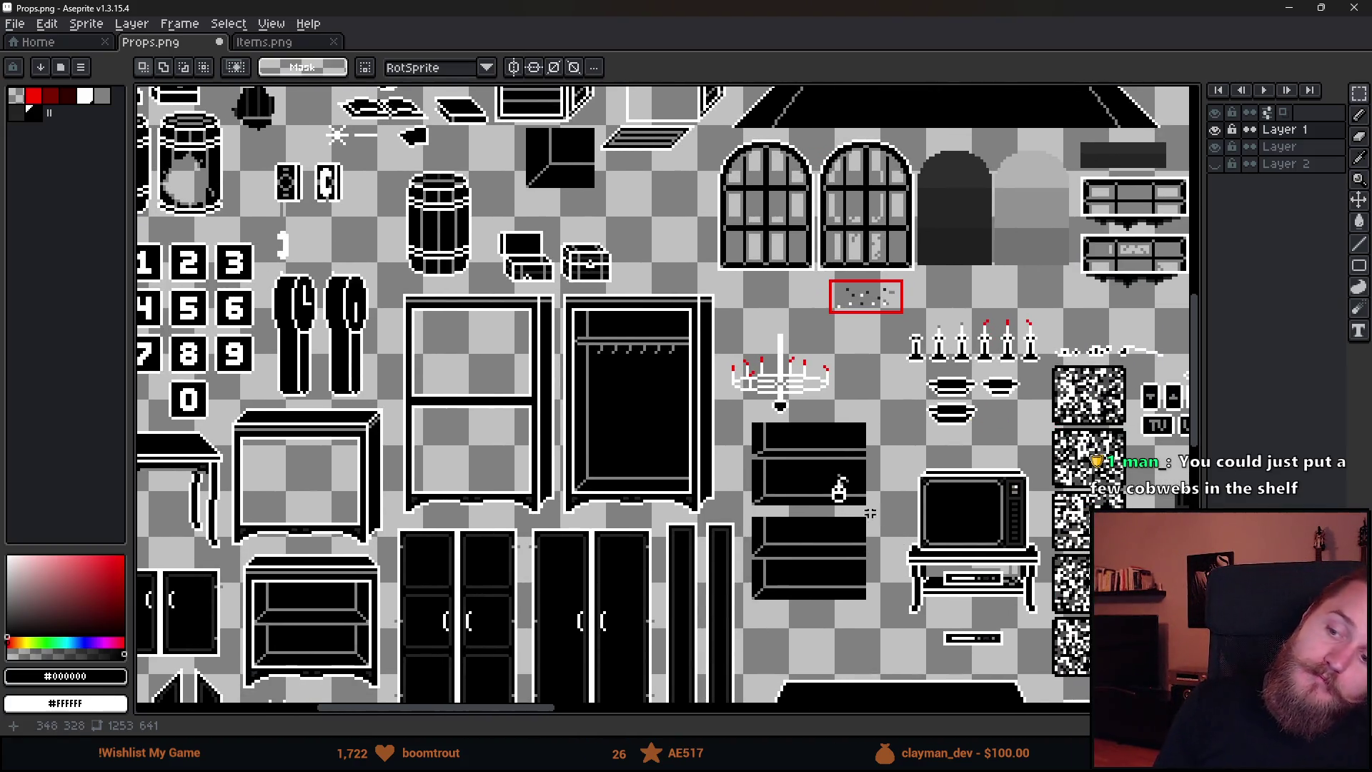
scroll(826, 472, up, 3)
scroll(825, 471, up, 4)
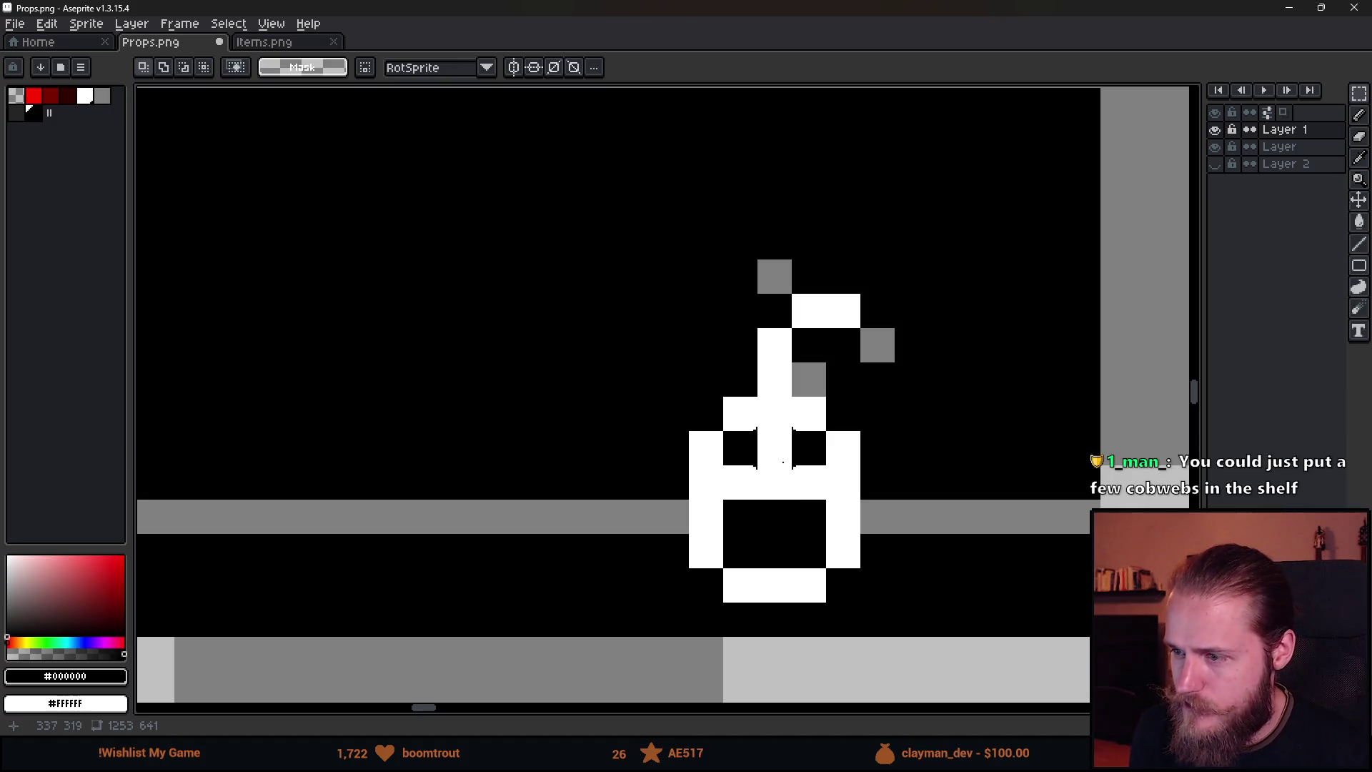
click(102, 96)
scroll(786, 452, up, 1)
key(b)
click(786, 453)
mouse_move(786, 452)
mouse_down()
mouse_move(754, 315)
mouse_move(822, 276)
mouse_move(860, 280)
mouse_up()
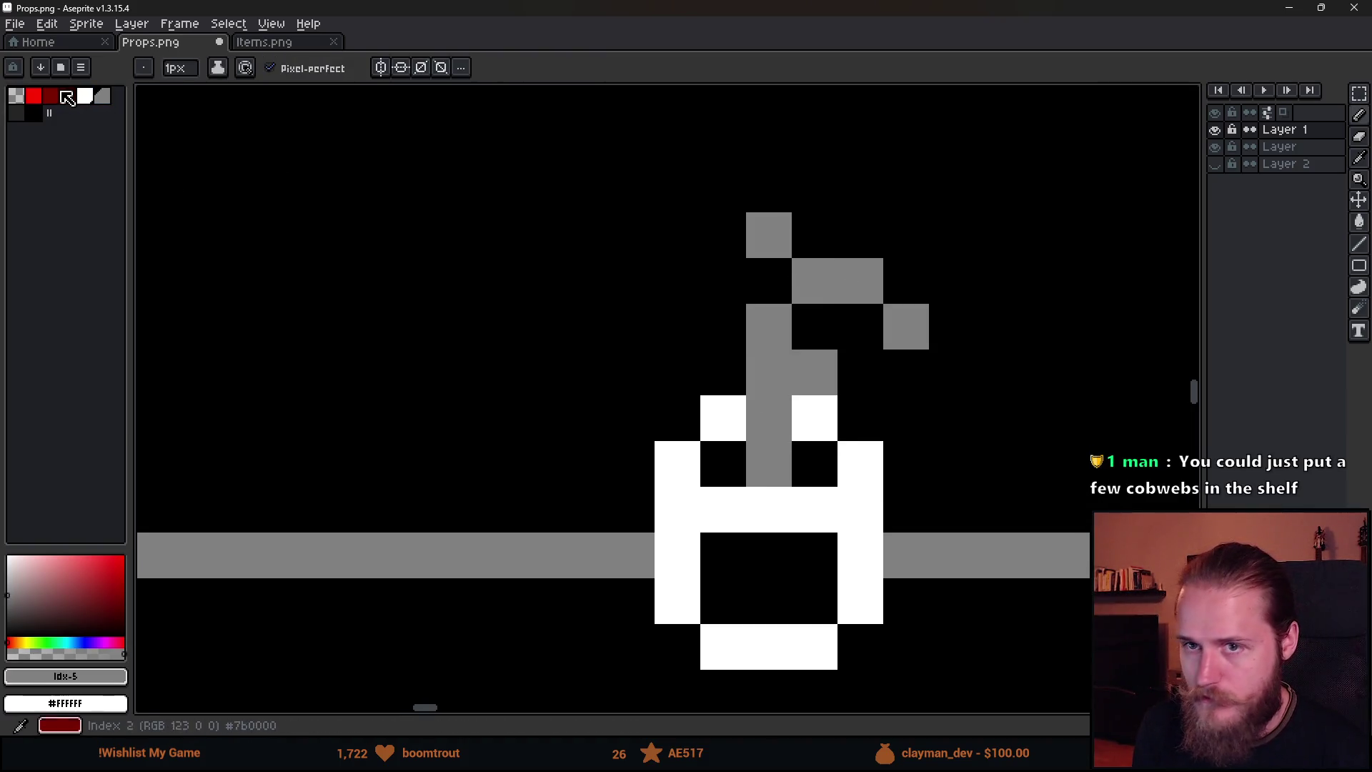
Pick the dark palette colour and pencil over the pot's stem and tip pixels.
click(29, 116)
click(815, 373)
click(768, 235)
click(906, 326)
scroll(891, 534, down, 5)
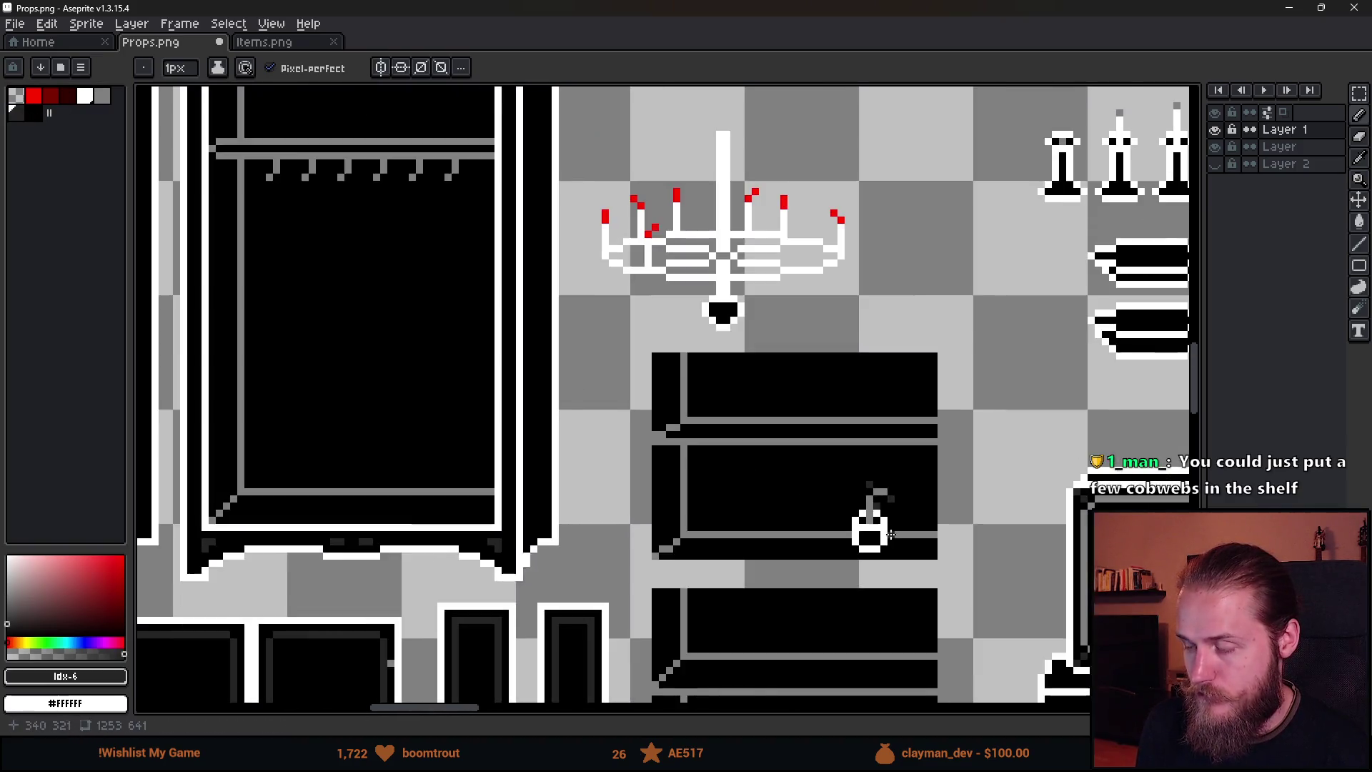
scroll(886, 532, down, 4)
scroll(787, 570, up, 2)
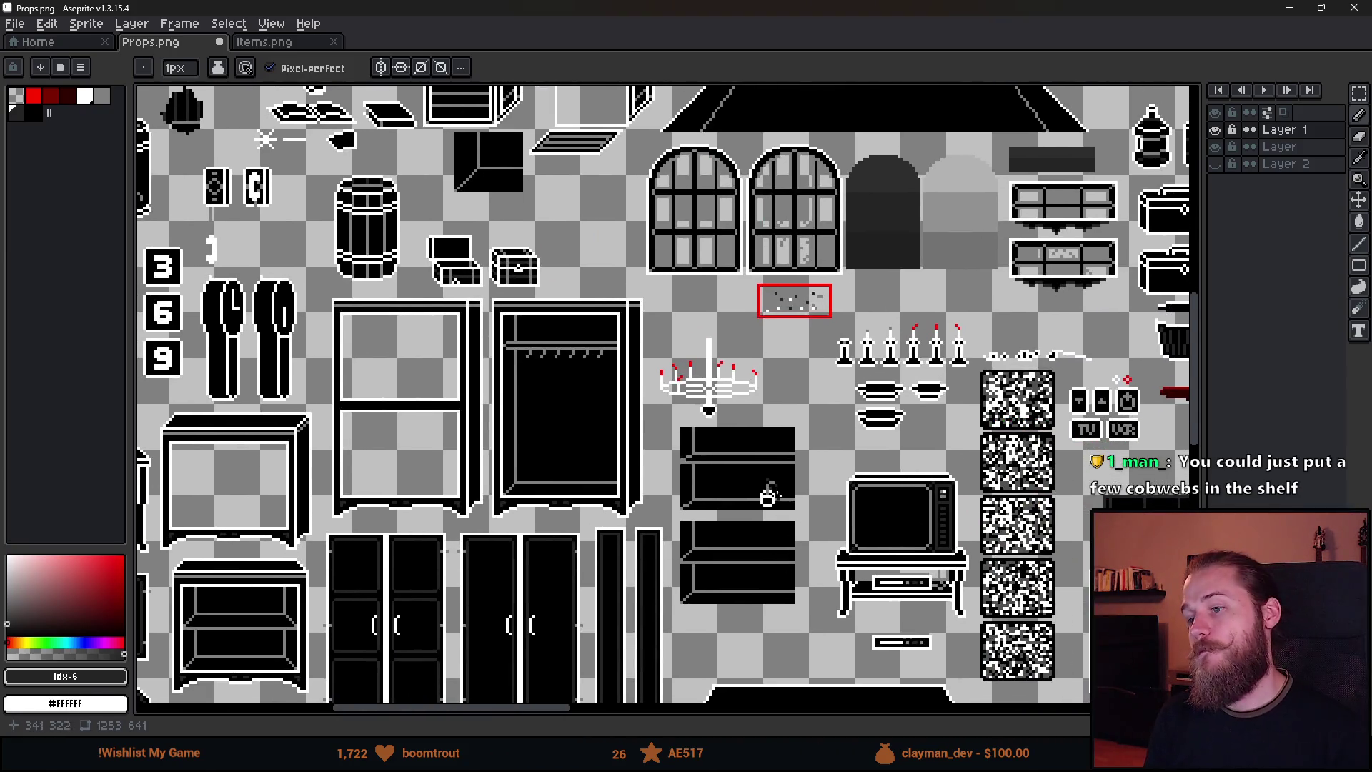
scroll(772, 500, up, 4)
scroll(723, 536, down, 4)
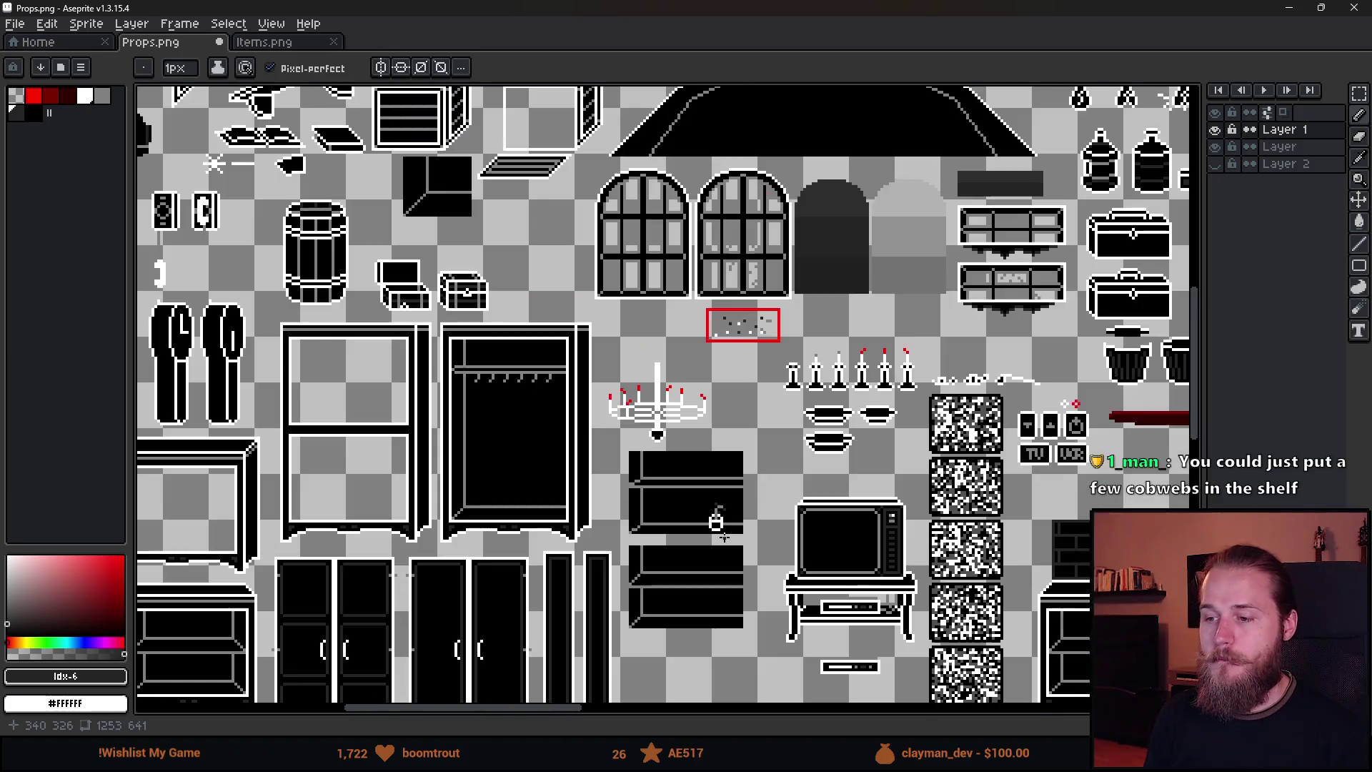
scroll(724, 536, up, 4)
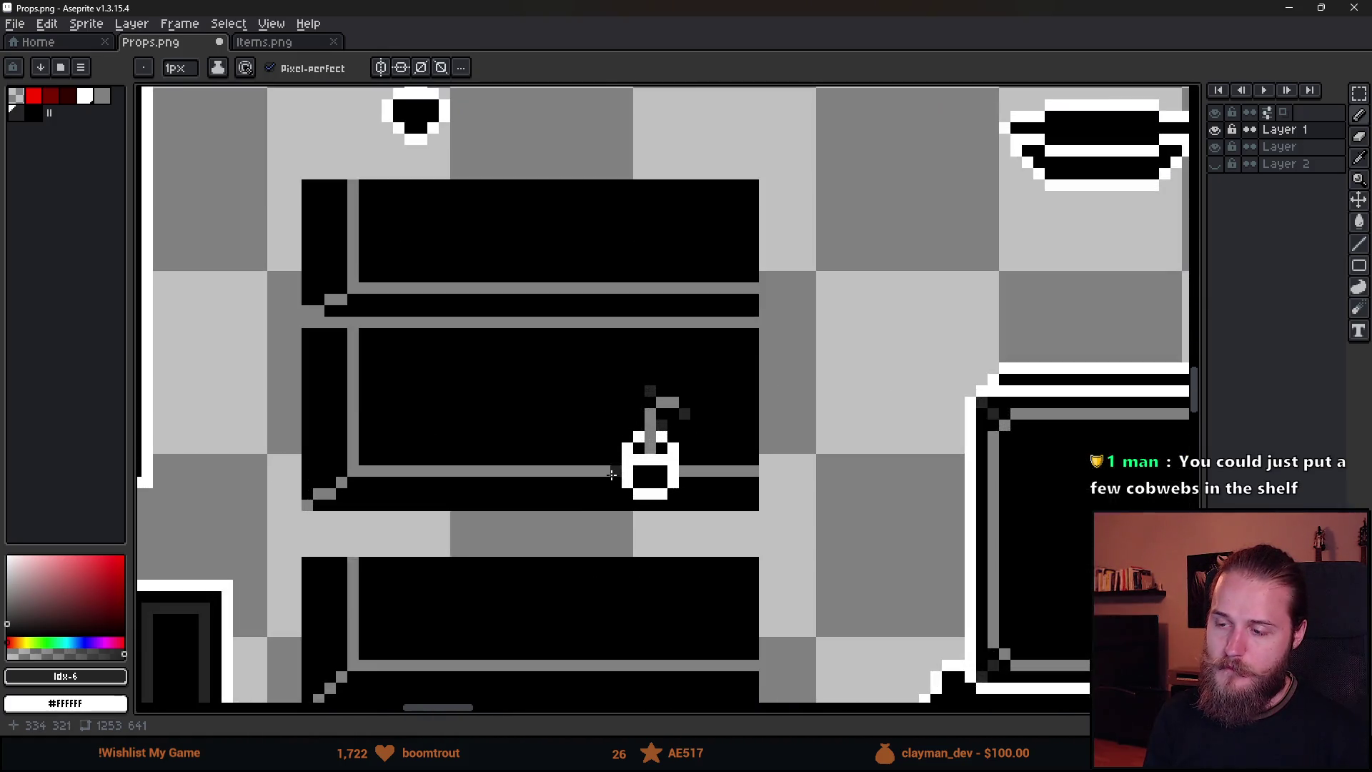
scroll(612, 475, down, 5)
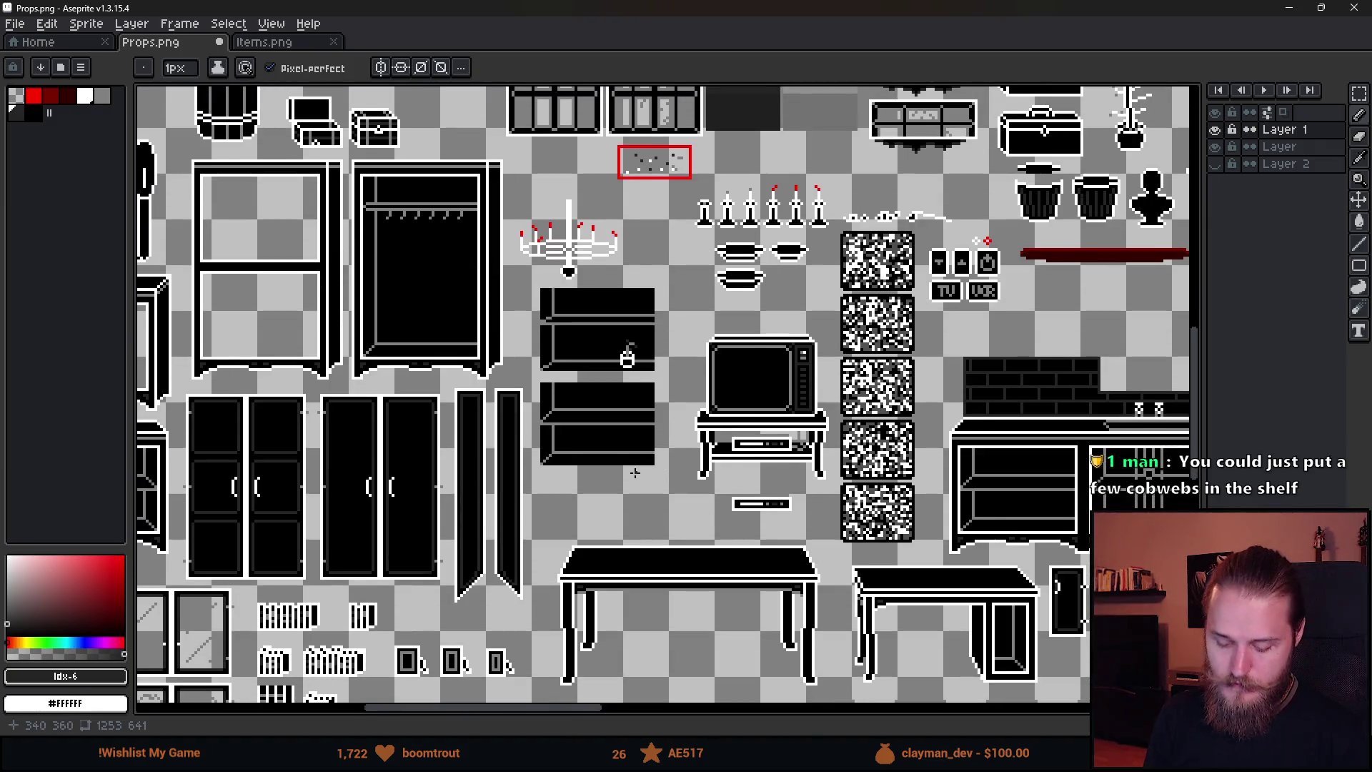
Marquee the pot and move it off the shelf into the empty area beside the little books.
key(m)
mouse_move(604, 317)
mouse_down()
mouse_move(651, 323)
mouse_move(714, 446)
mouse_up()
scroll(715, 443, down, 3)
scroll(715, 443, left, 1)
mouse_move(772, 197)
mouse_down()
mouse_move(599, 600)
mouse_move(568, 601)
mouse_move(586, 594)
mouse_move(736, 291)
mouse_move(739, 187)
mouse_move(568, 557)
mouse_move(533, 551)
mouse_up()
key(ctrl+d)
key(ctrl+z)
click(736, 543)
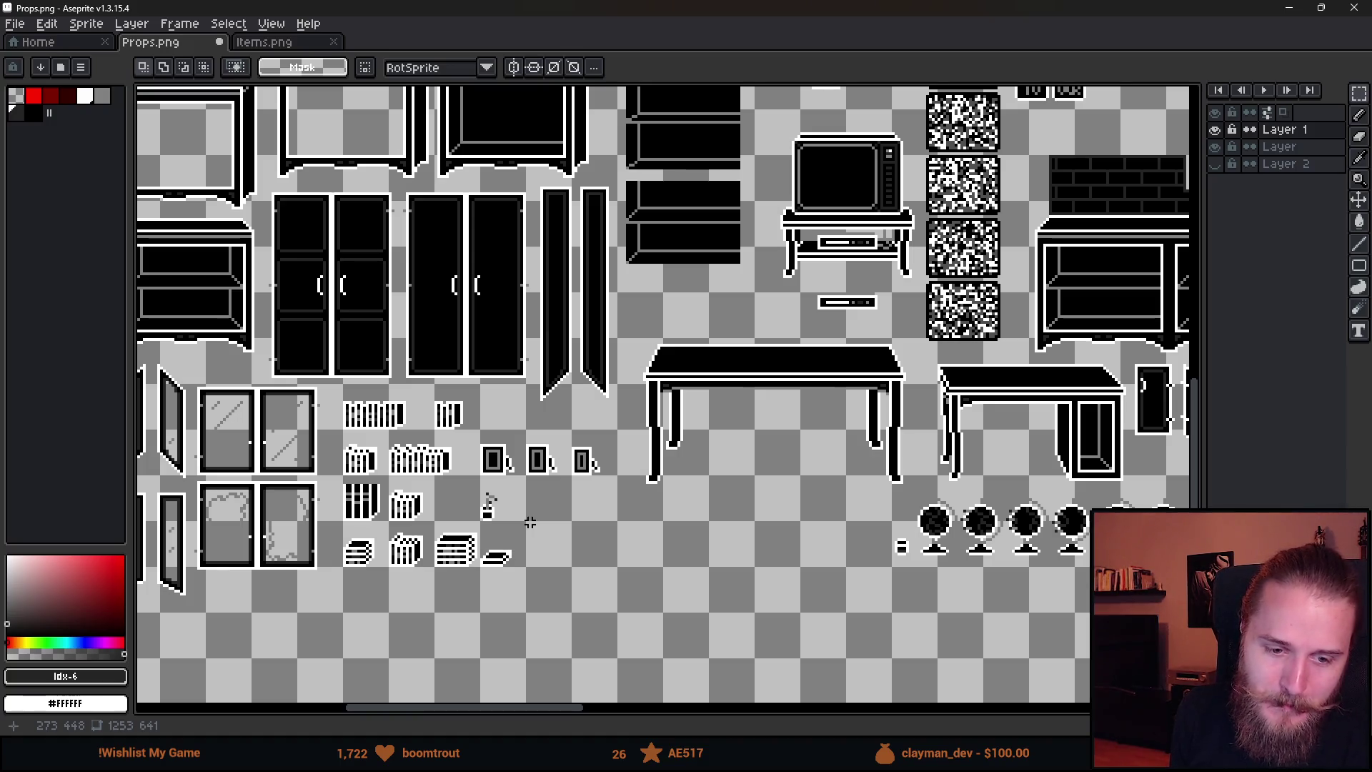
scroll(546, 348, down, 3)
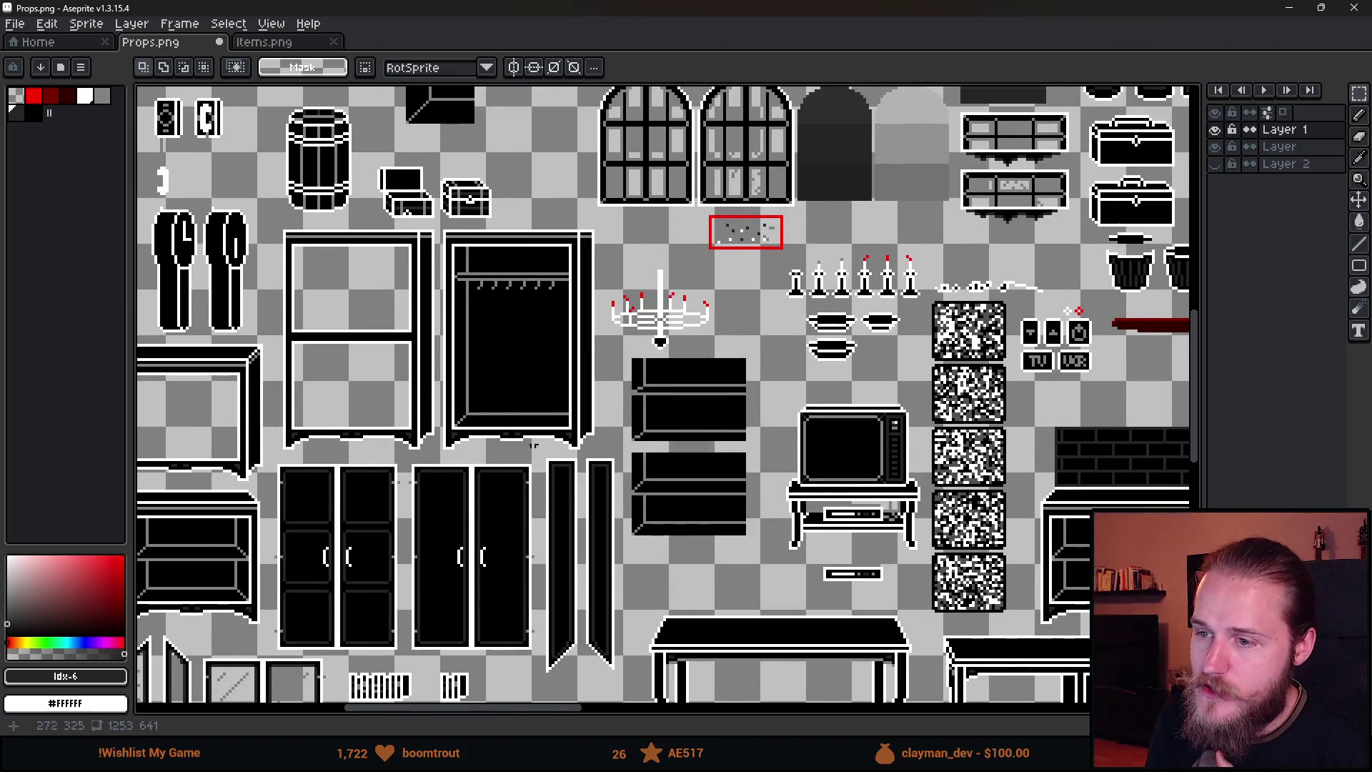
scroll(1155, 316, up, 1)
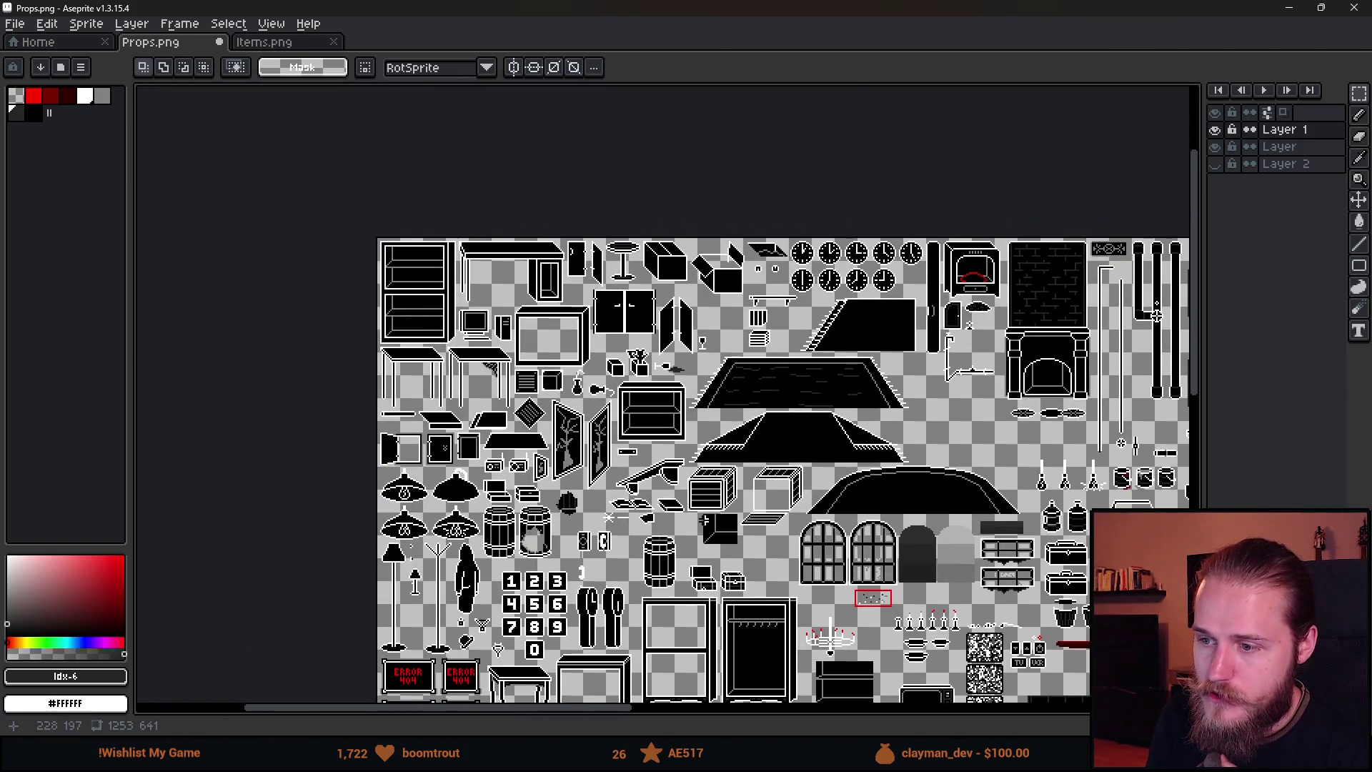
scroll(743, 567, down, 2)
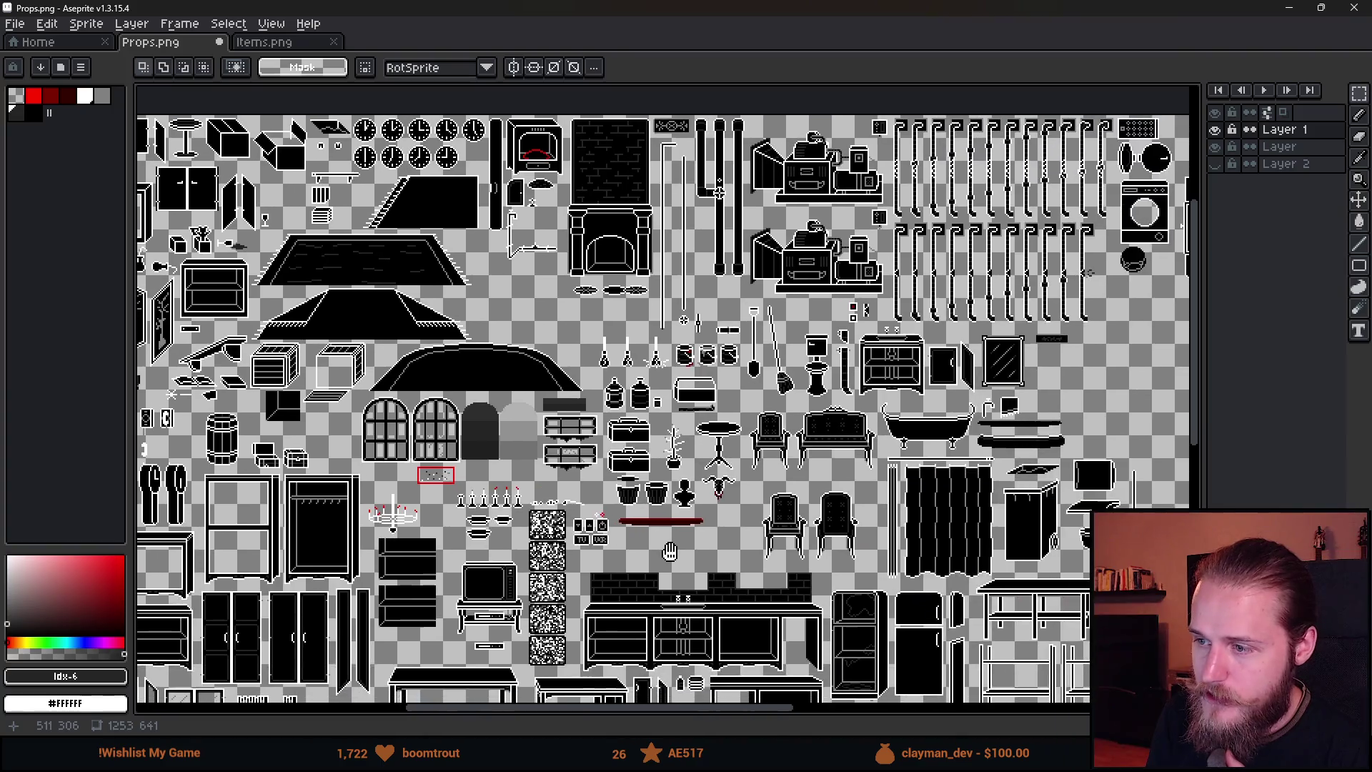
scroll(925, 568, up, 2)
click(15, 24)
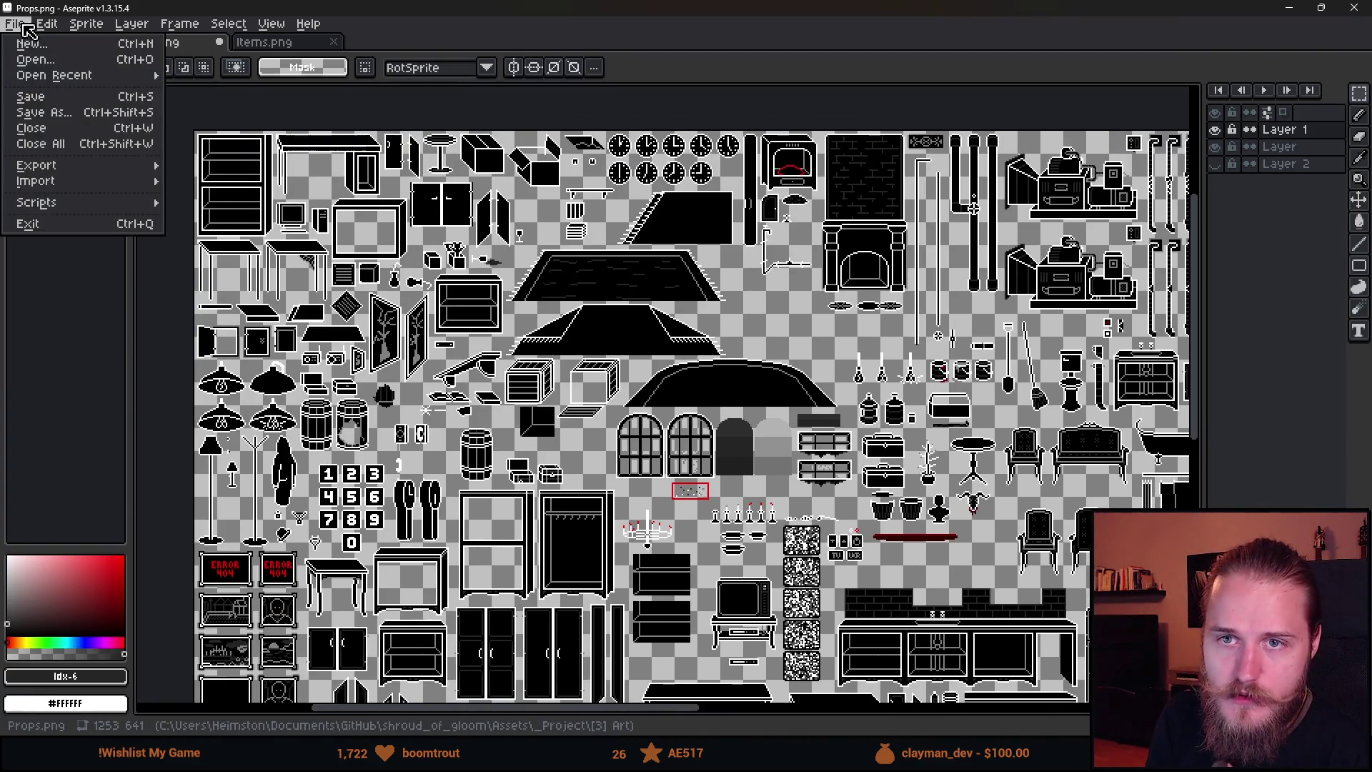
Open RoomDetails.png from the file browser.
click(29, 57)
click(339, 350)
scroll(357, 321, down, 5)
click(413, 288)
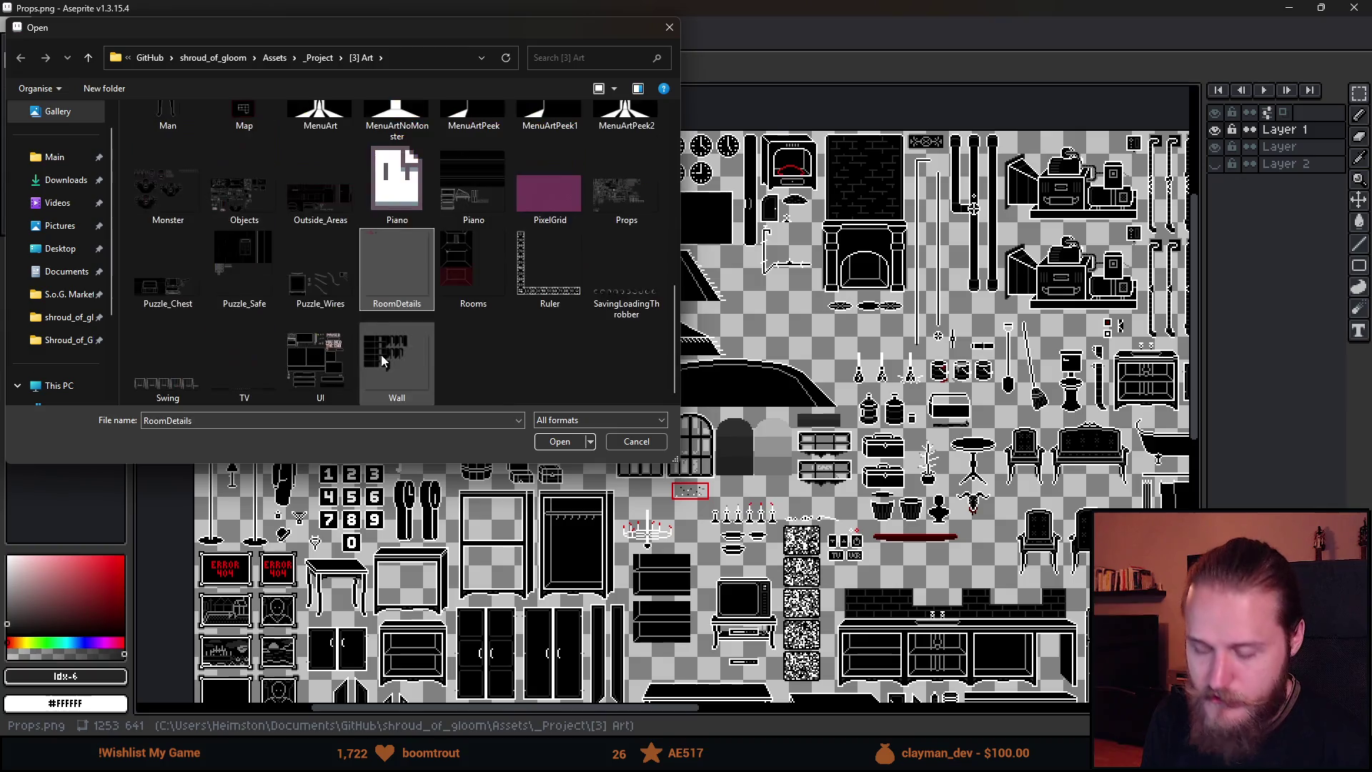
double_click(412, 288)
scroll(389, 491, up, 4)
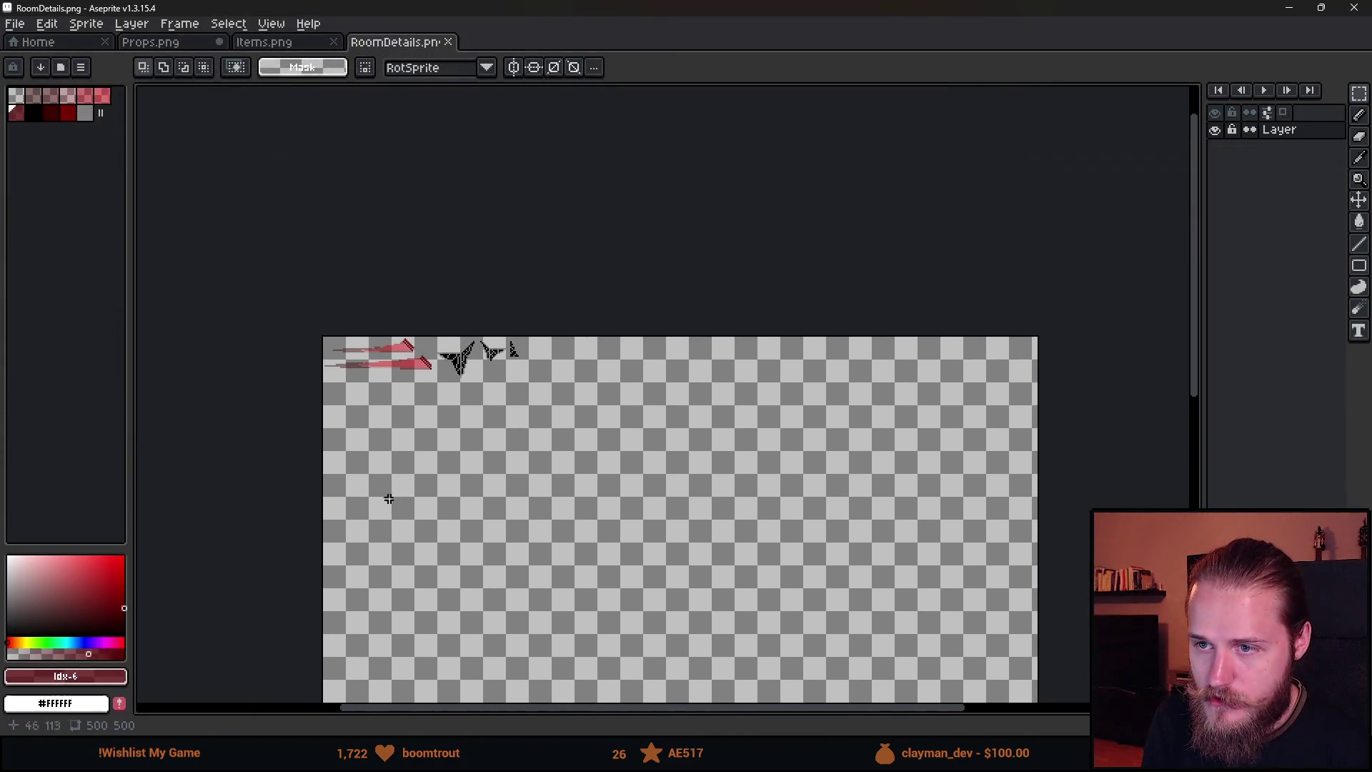
scroll(676, 446, up, 2)
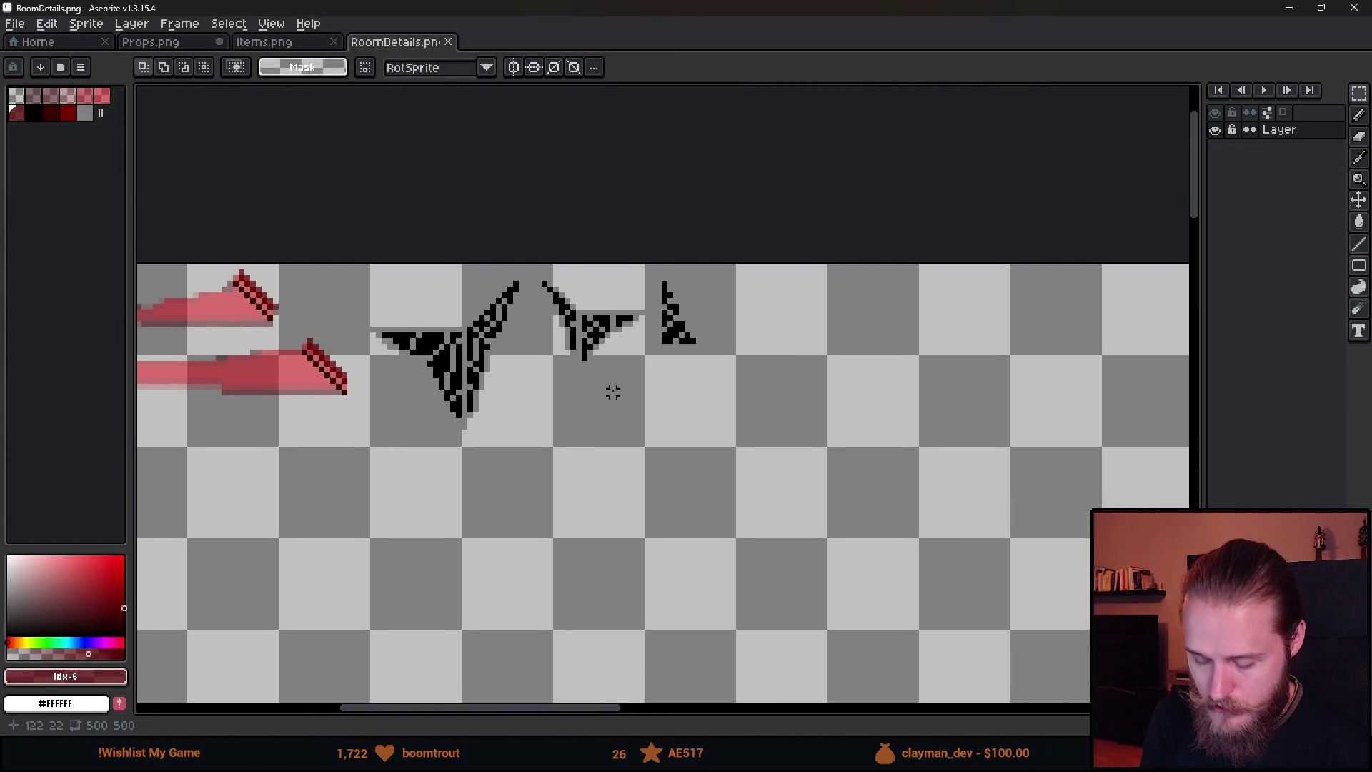
Select RoomDetails' rightmost small cobweb sprite, then return to the Props.png sheet.
drag(527, 261, 613, 374)
click(647, 288)
drag(653, 255, 777, 445)
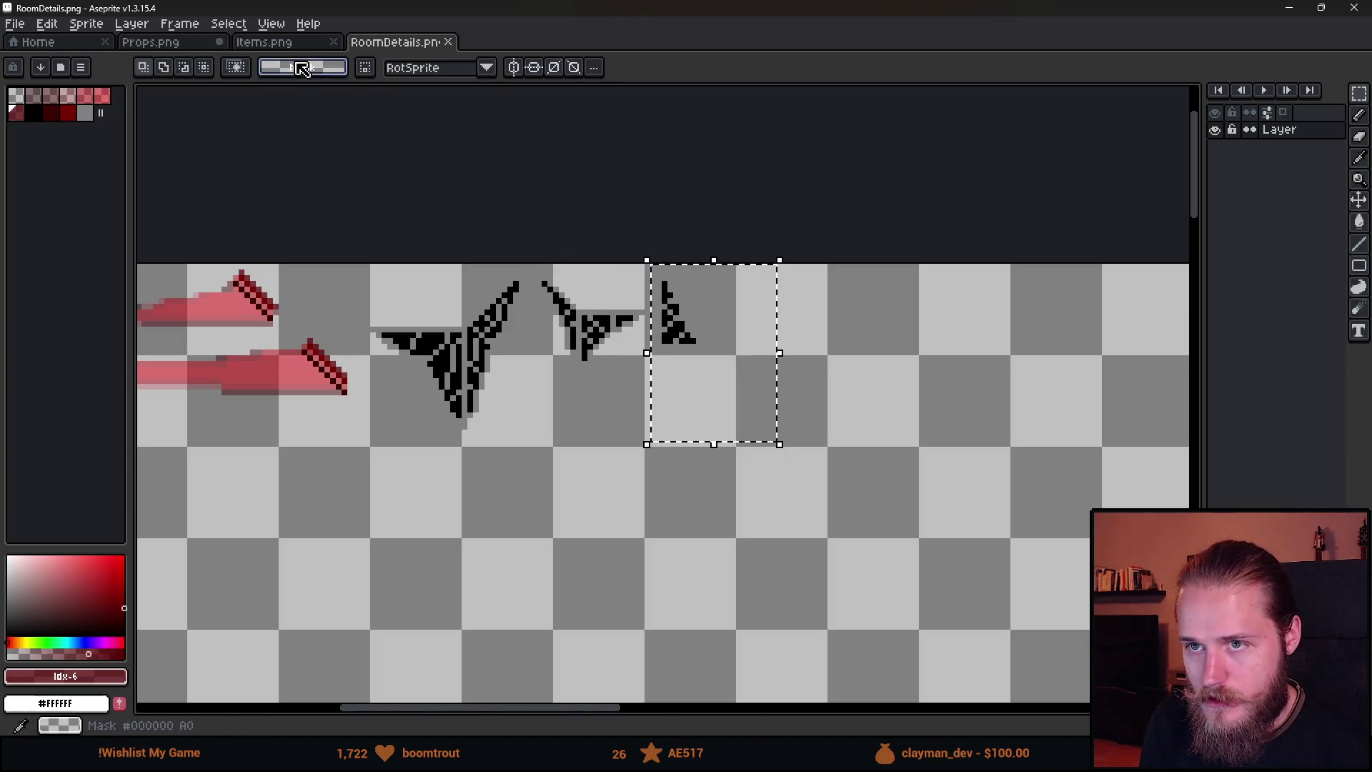
click(151, 42)
scroll(872, 498, down, 5)
scroll(873, 498, right, 5)
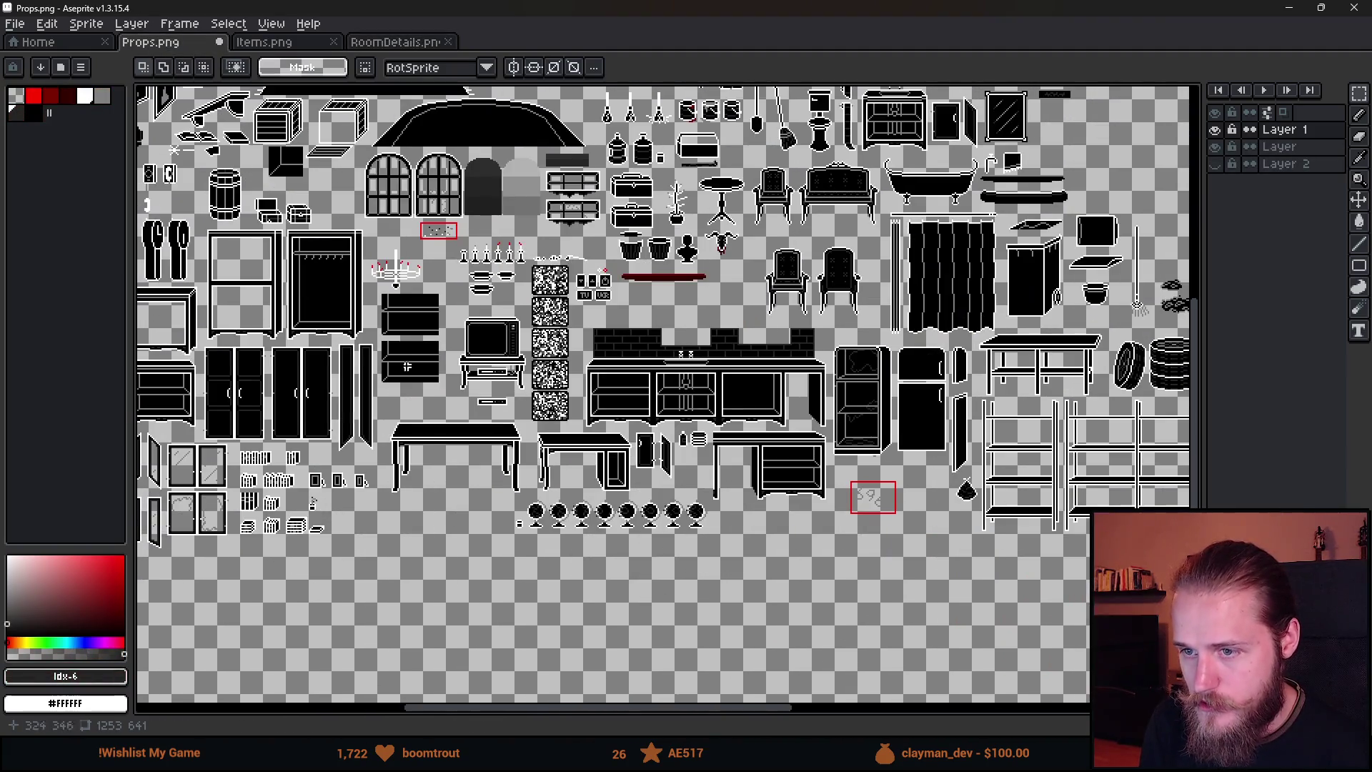
scroll(413, 368, up, 3)
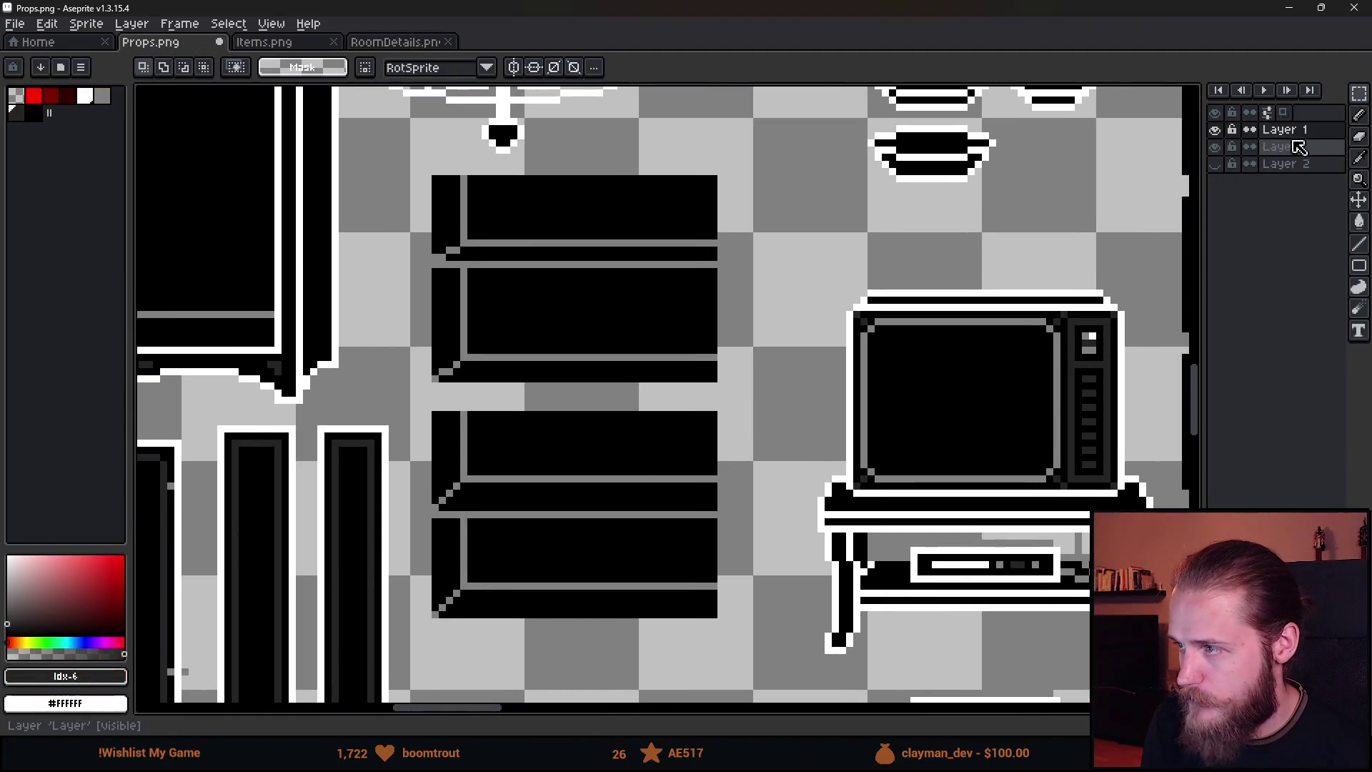
click(1215, 147)
click(1215, 146)
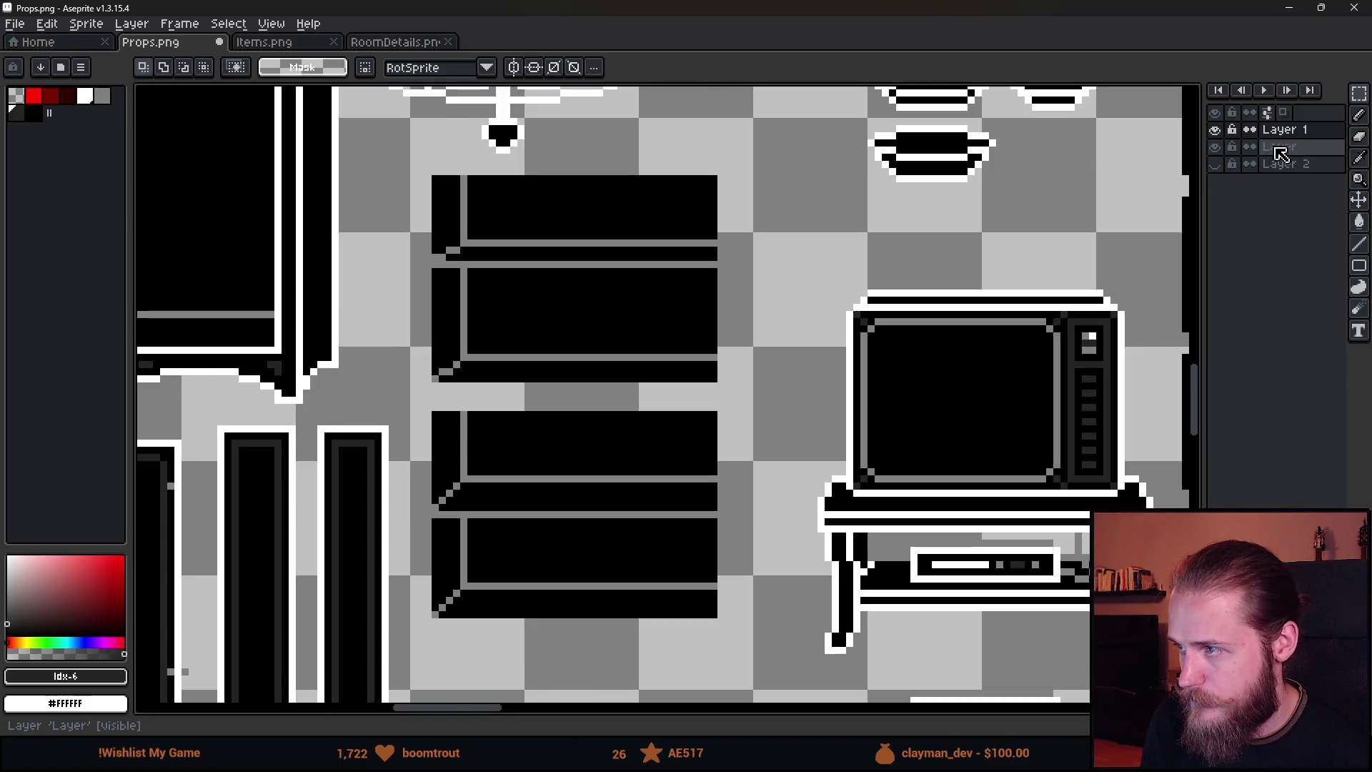
ctrl+click(1279, 146)
click(653, 362)
mouse_move(648, 405)
mouse_down()
mouse_move(491, 397)
mouse_move(609, 408)
mouse_up()
scroll(501, 408, down, 5)
scroll(505, 408, up, 4)
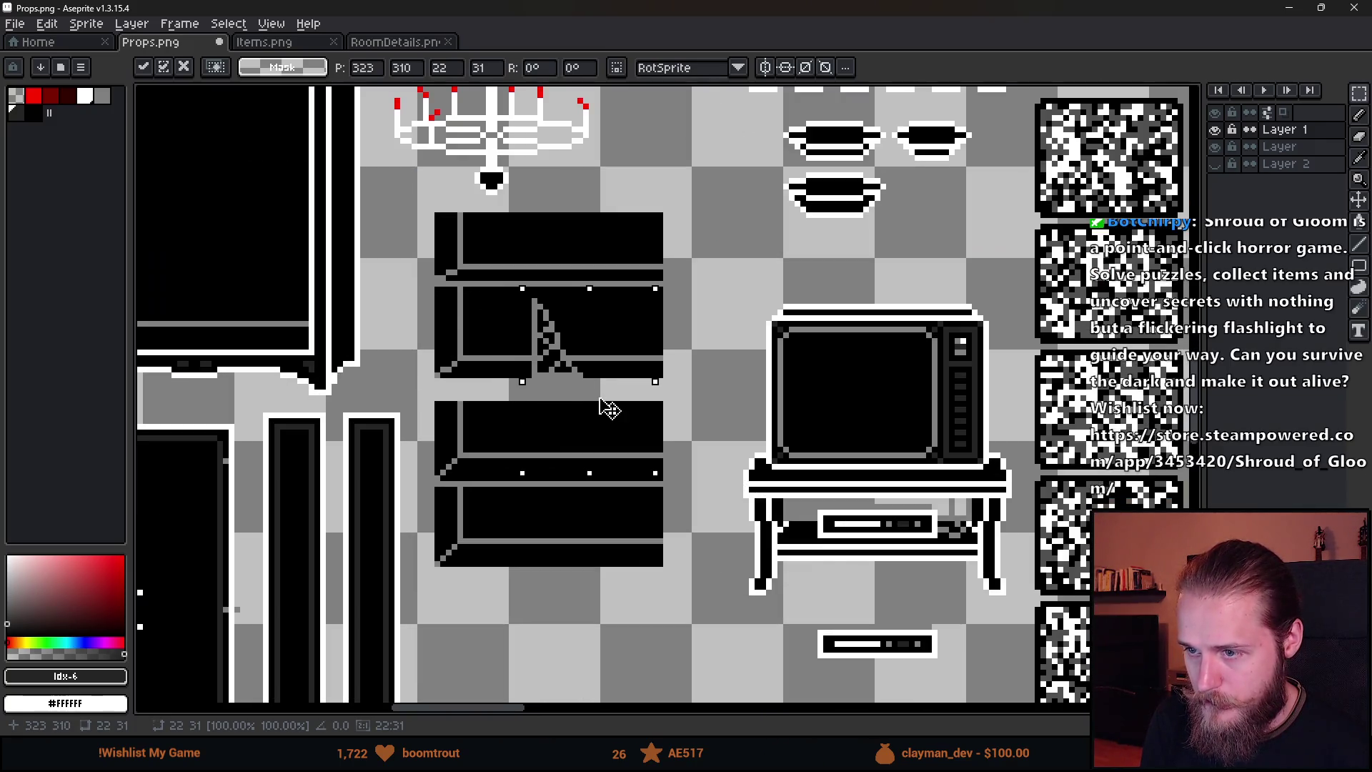
mouse_move(674, 276)
mouse_down()
mouse_move(698, 307)
mouse_move(584, 650)
mouse_move(511, 652)
mouse_move(614, 629)
mouse_move(628, 459)
mouse_move(651, 452)
mouse_up()
key(Return)
scroll(714, 474, down, 4)
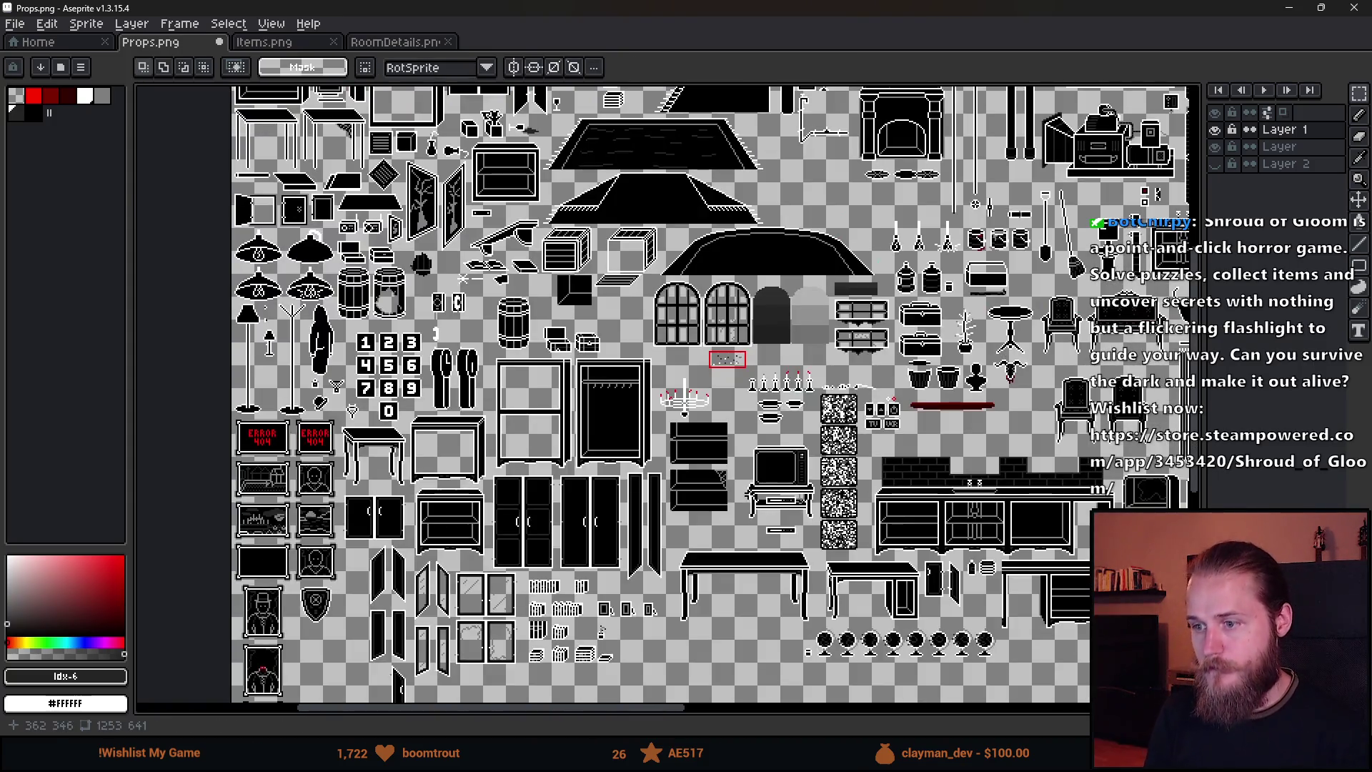
scroll(734, 493, up, 3)
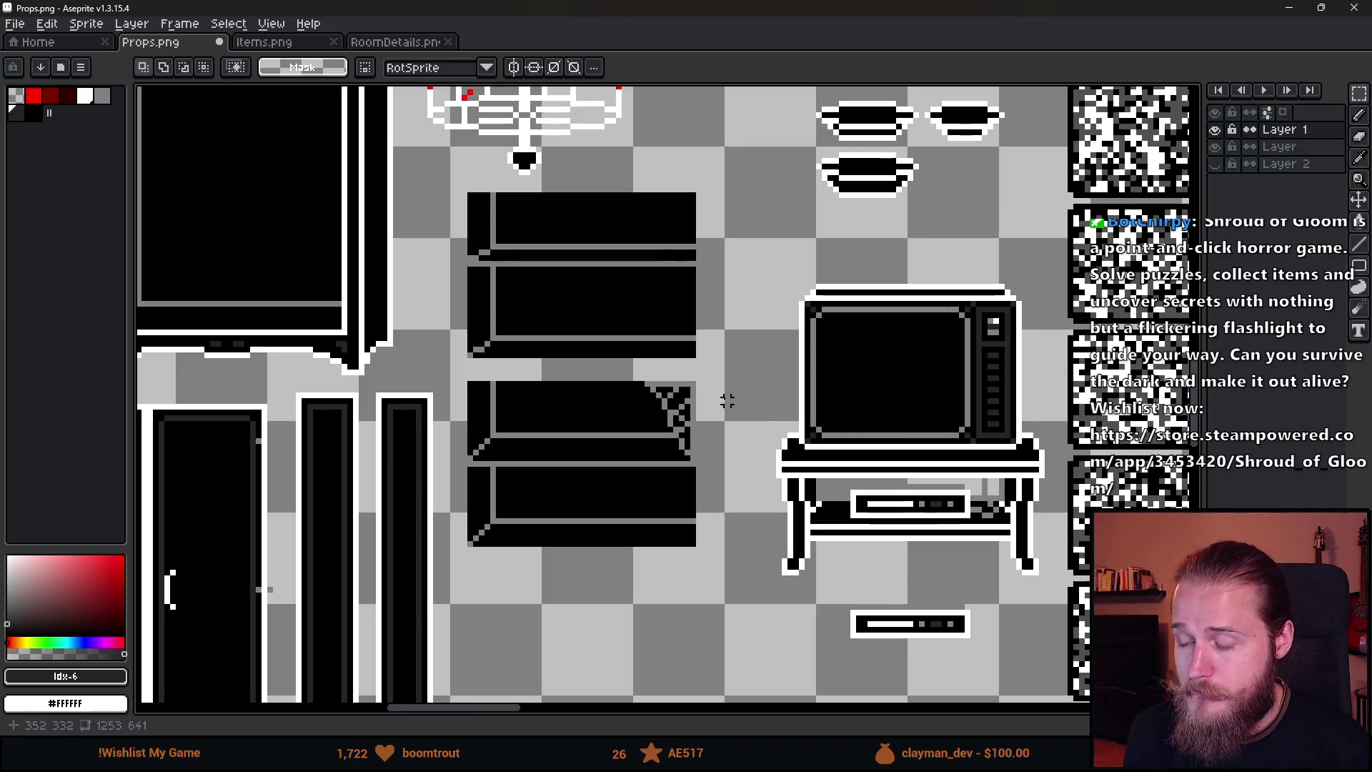
scroll(727, 401, down, 4)
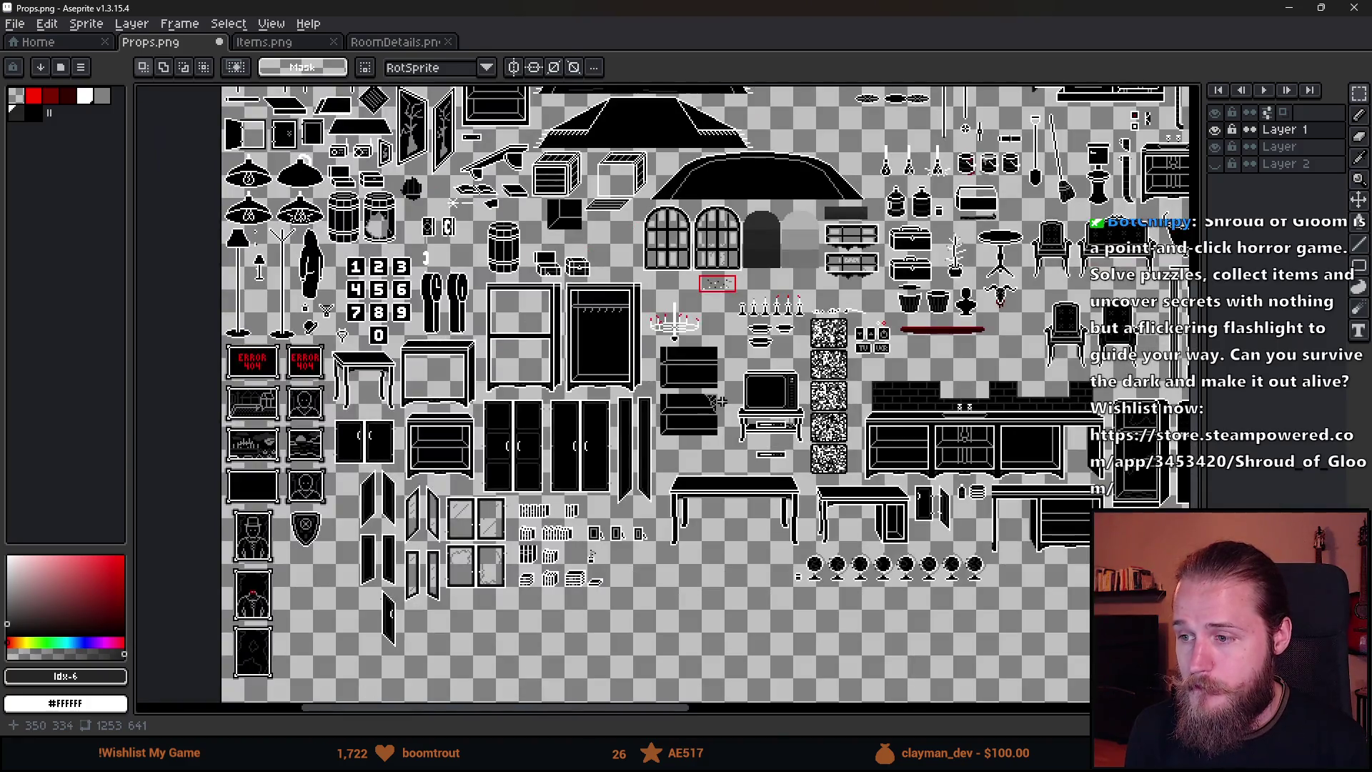
scroll(723, 401, up, 3)
scroll(649, 420, down, 1)
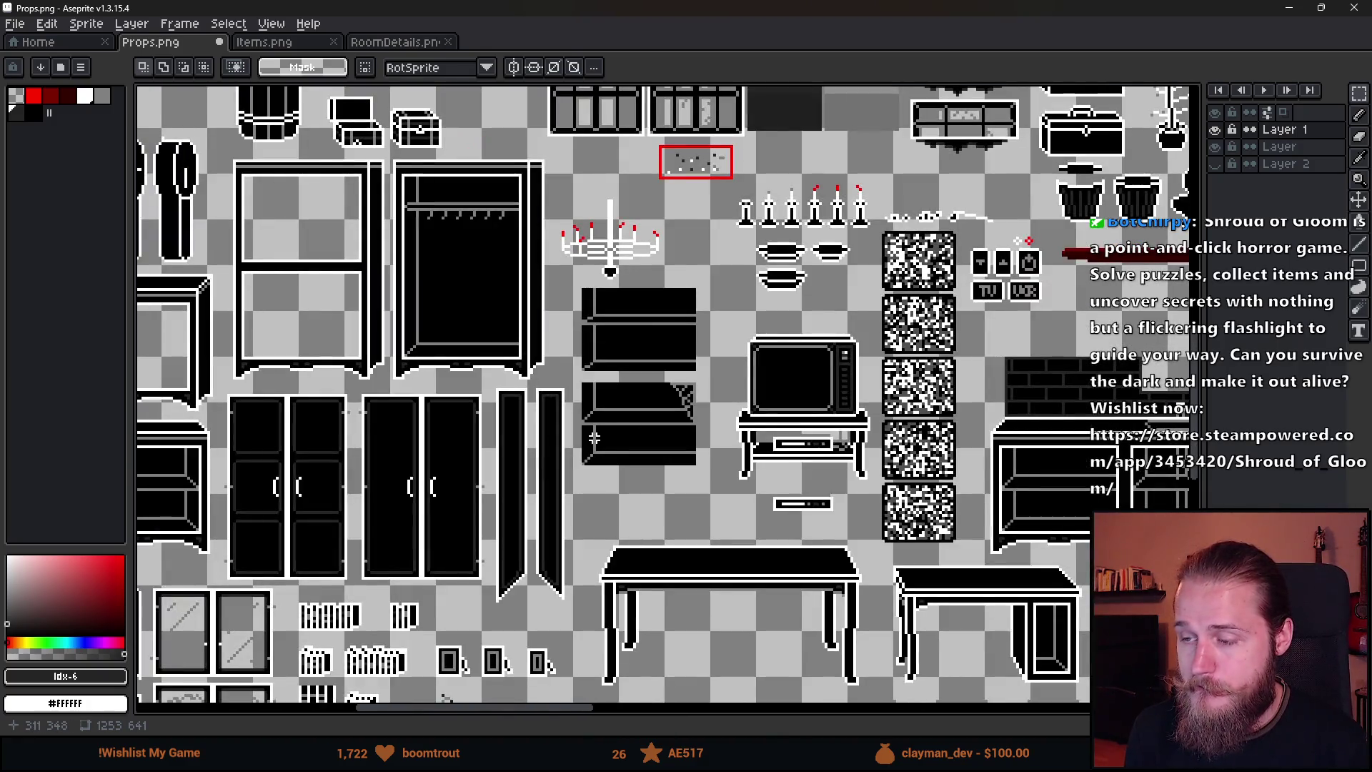
scroll(594, 435, down, 3)
scroll(593, 435, up, 5)
key(ctrl+z)
key(ctrl+z)
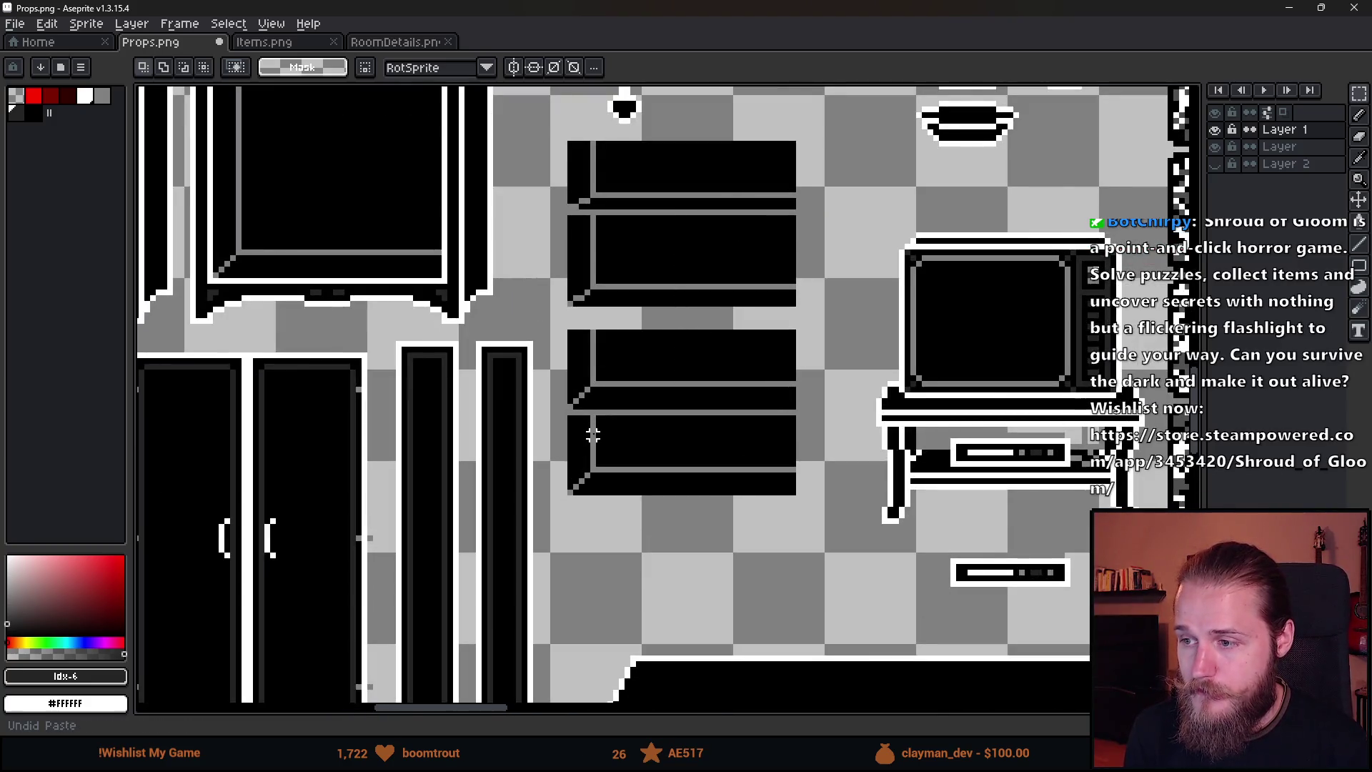
scroll(593, 435, down, 4)
scroll(642, 436, up, 1)
drag(631, 463, 547, 524)
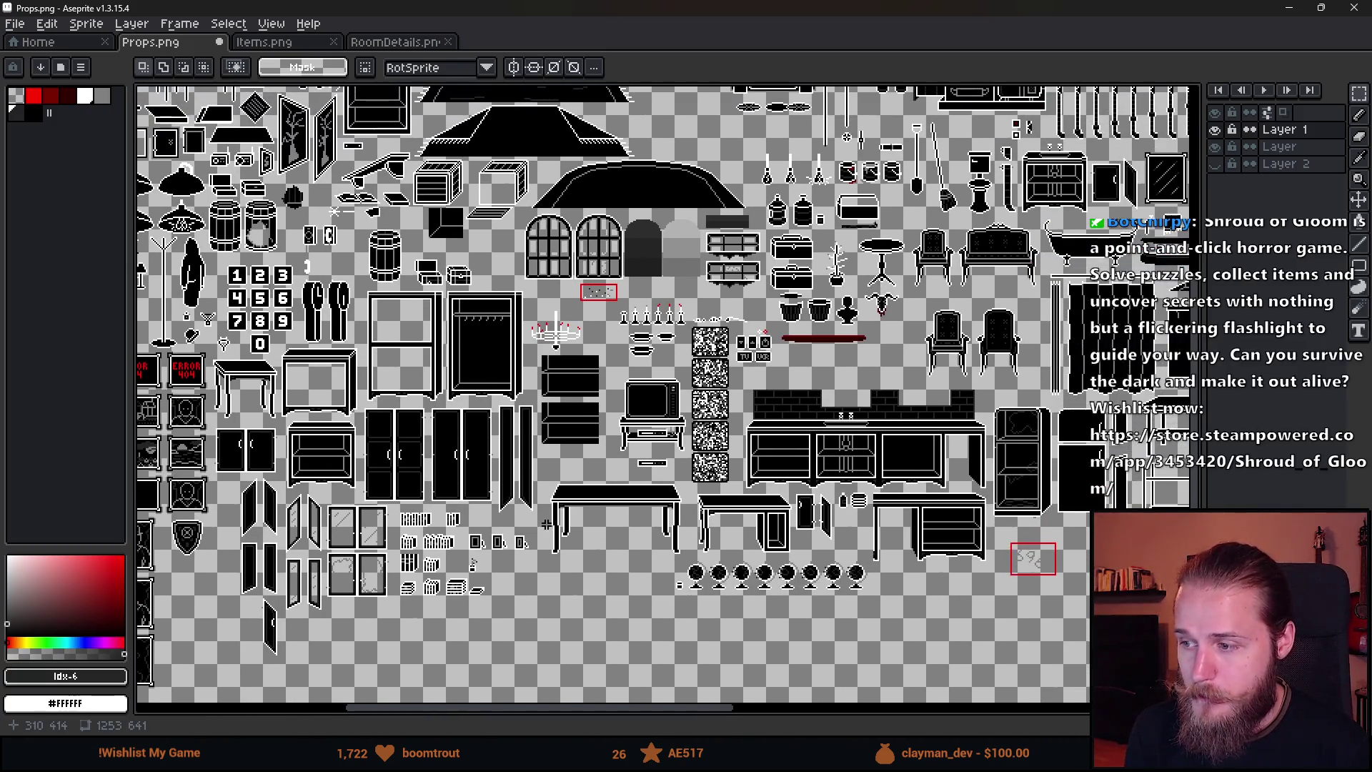
scroll(608, 408, up, 4)
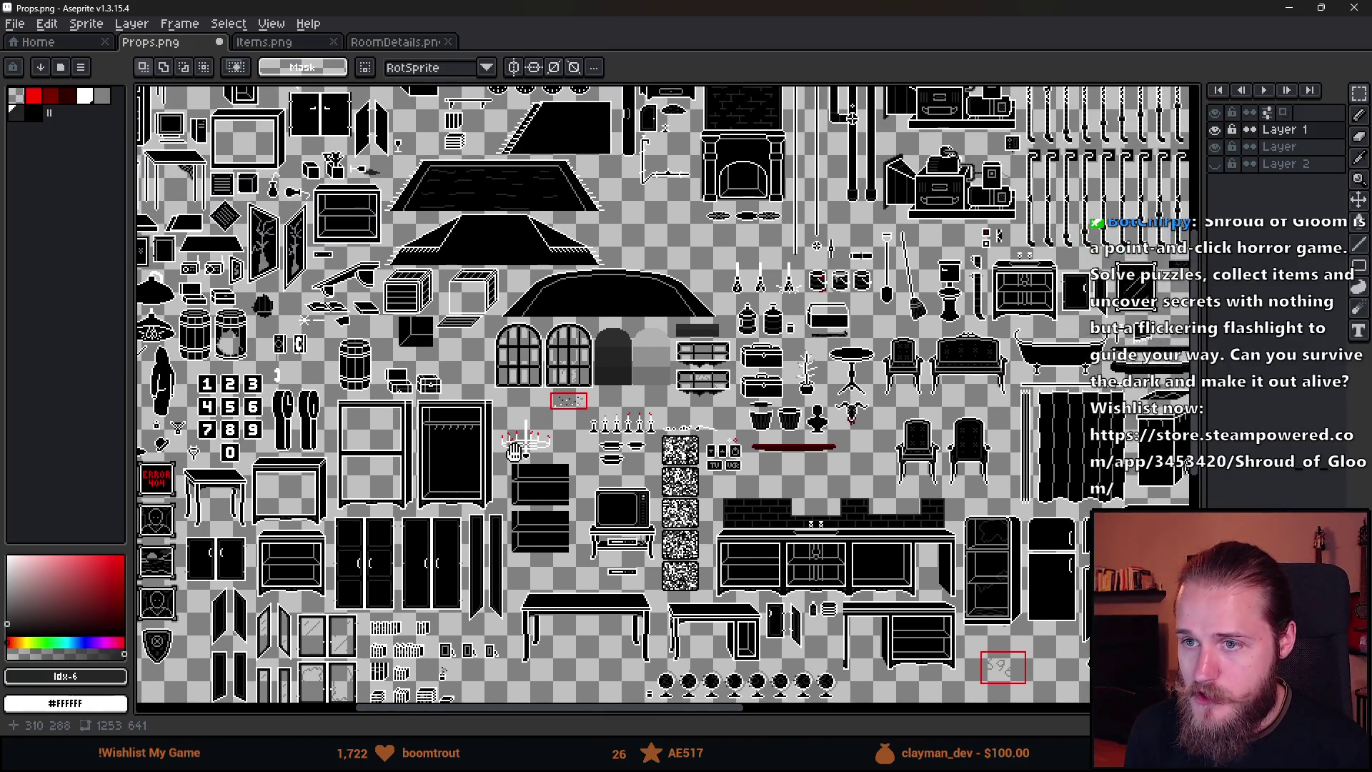
scroll(557, 471, up, 1)
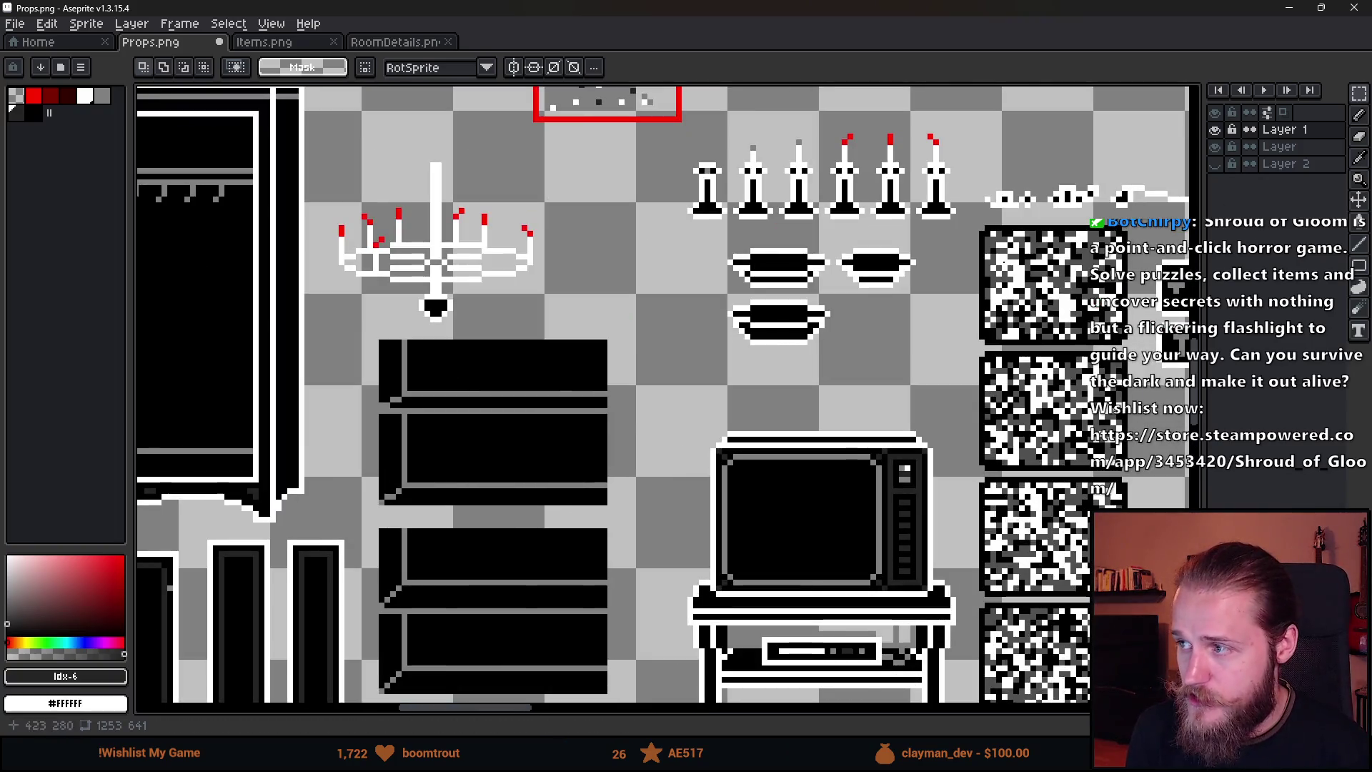
scroll(401, 386, up, 1)
key(i)
Sample the shelf's #808080 gray and pencil a diagonal strand down to the shelf divider.
click(407, 390)
key(b)
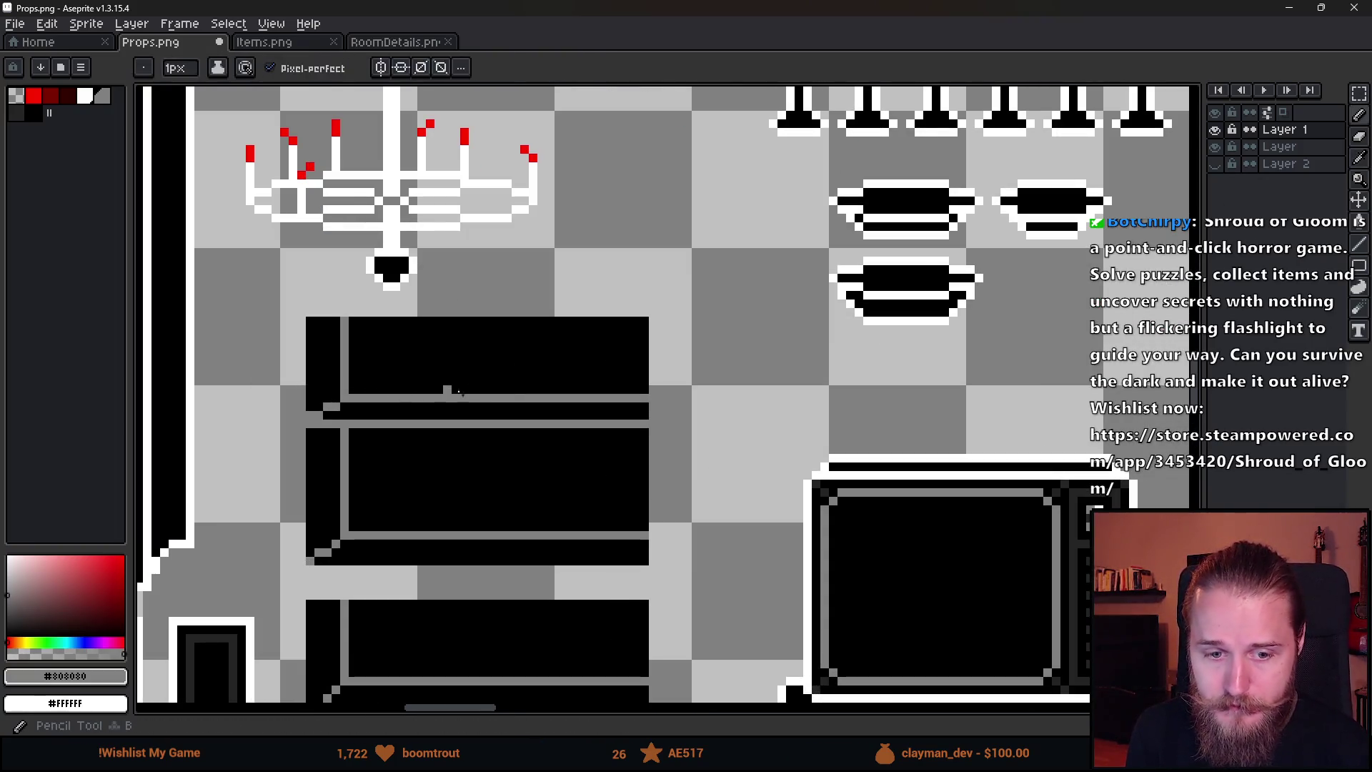
scroll(567, 372, up, 1)
scroll(622, 275, up, 2)
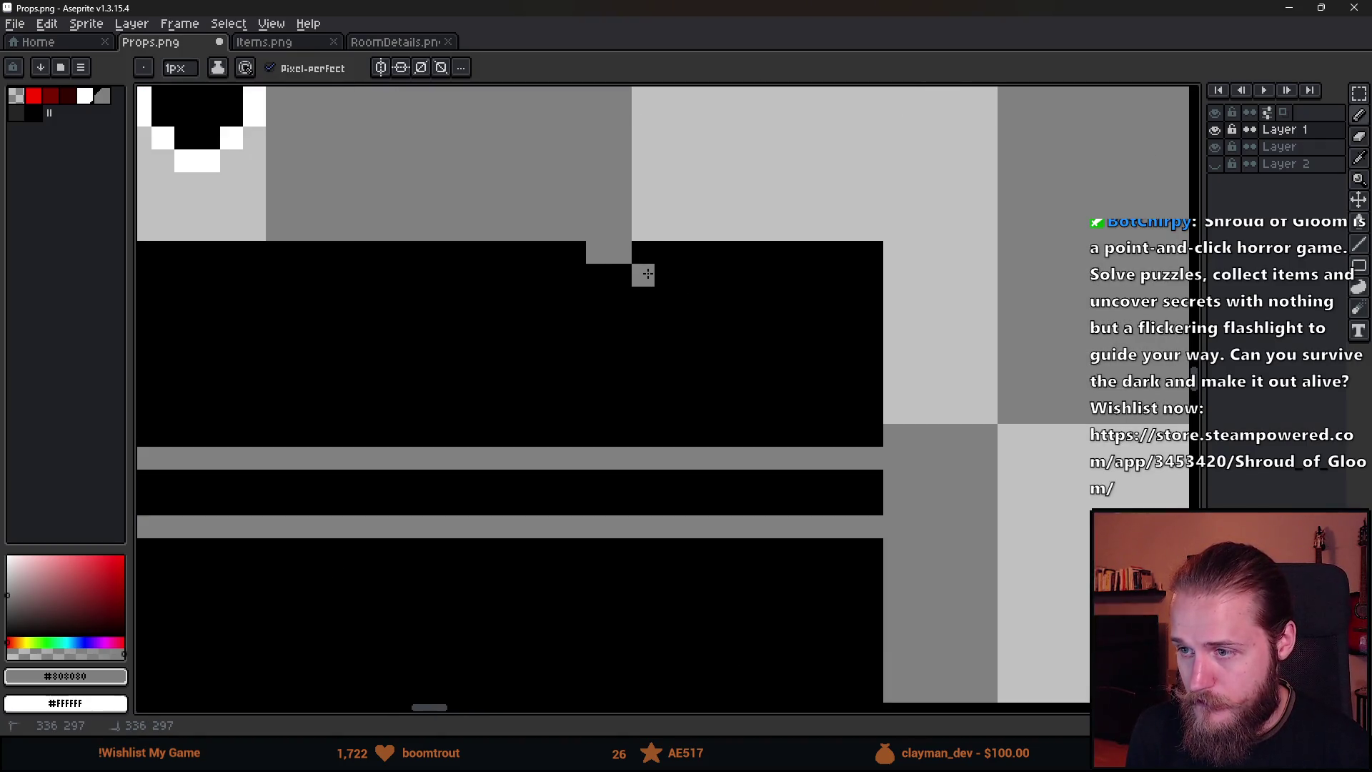
mouse_move(701, 300)
mouse_down()
mouse_move(758, 321)
mouse_move(781, 366)
mouse_up()
key(ctrl+z)
click(781, 345)
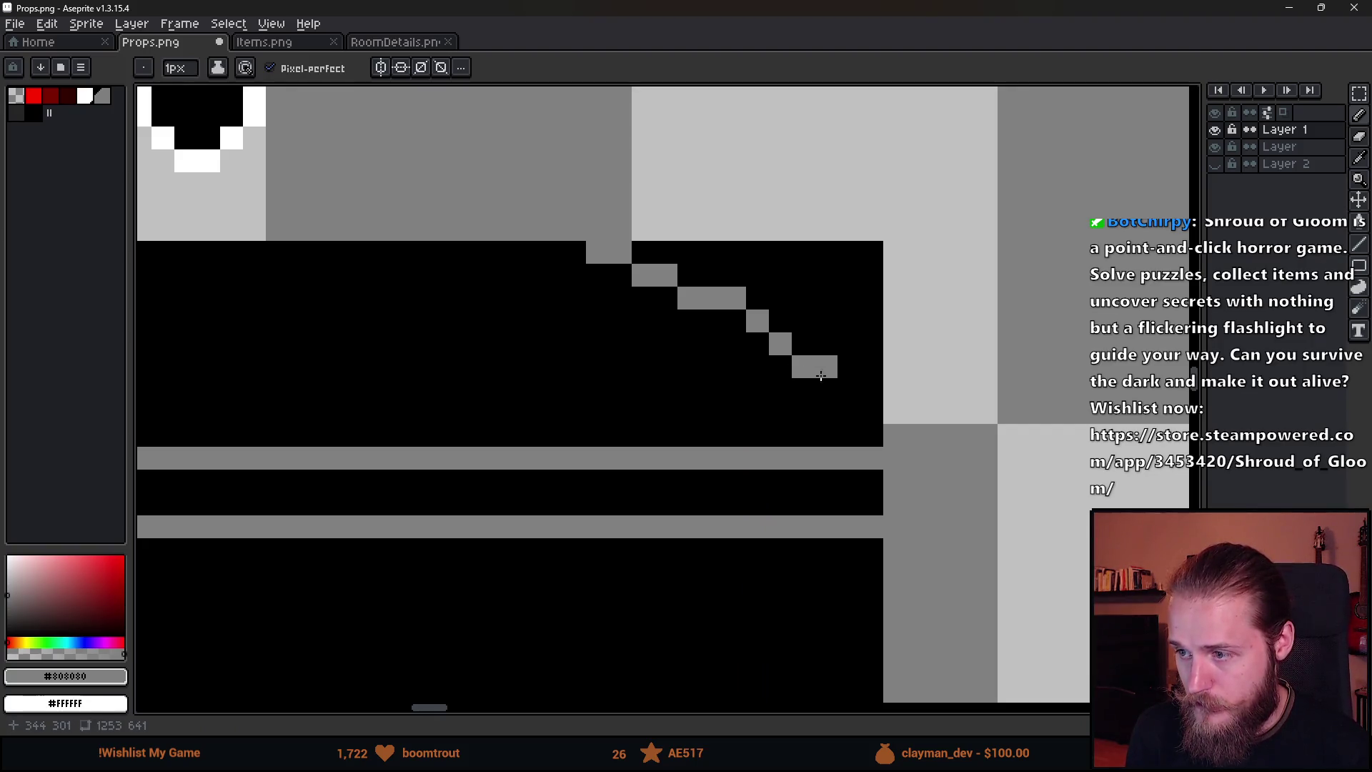
drag(826, 398, 837, 426)
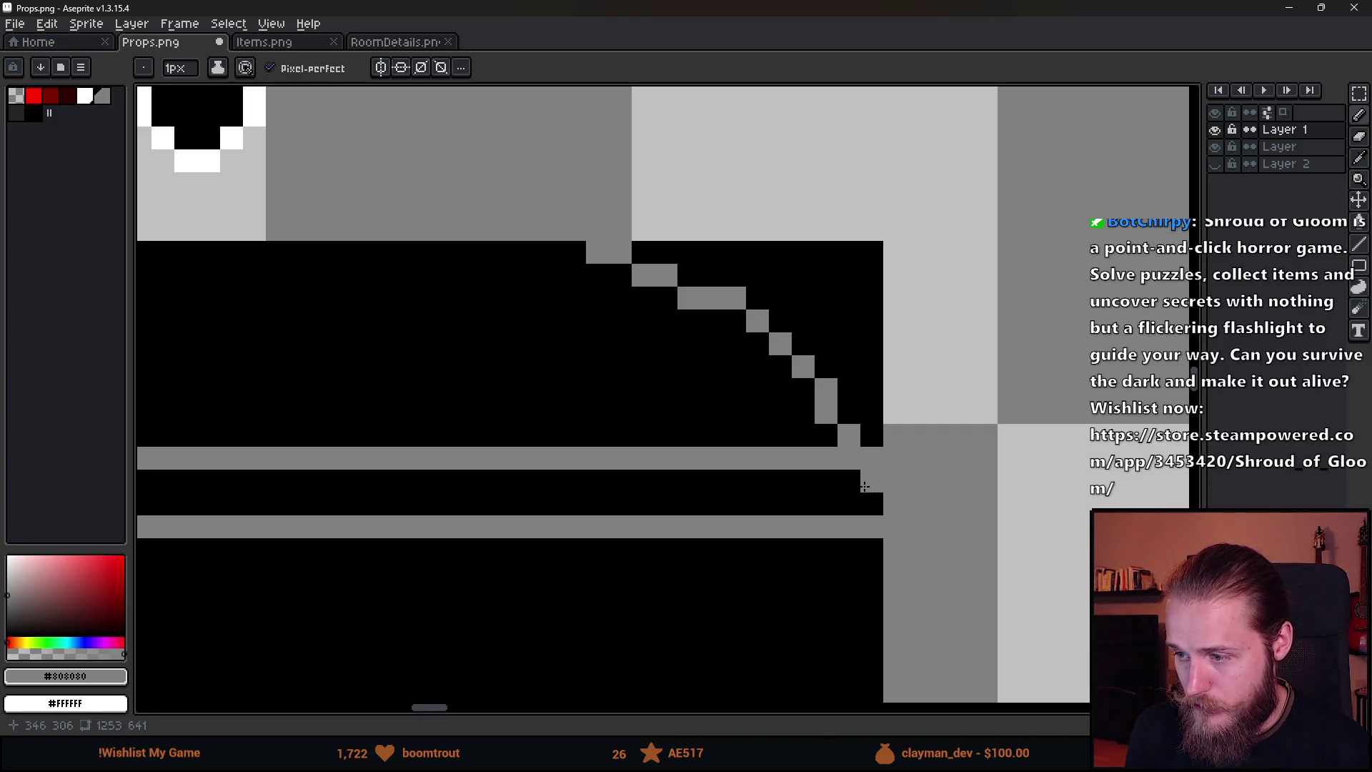
scroll(864, 487, down, 5)
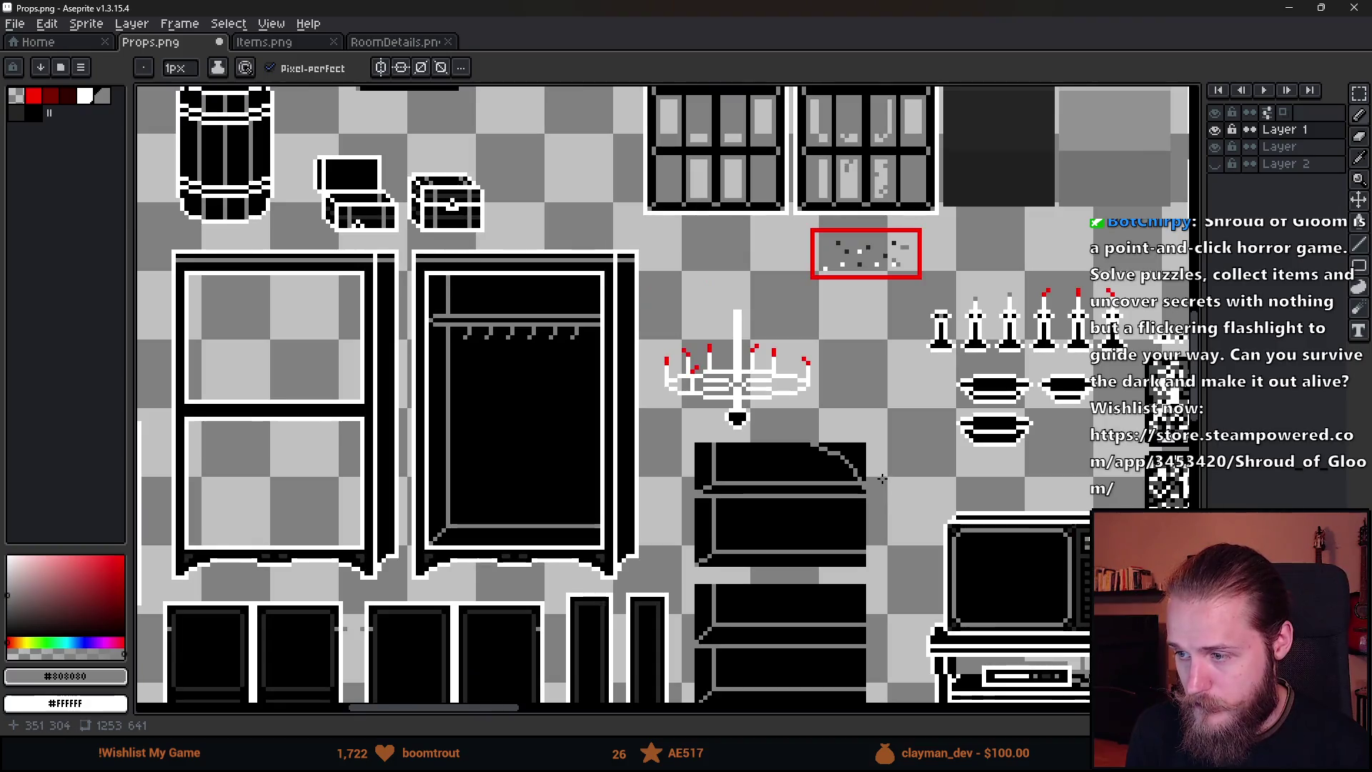
scroll(865, 458, up, 5)
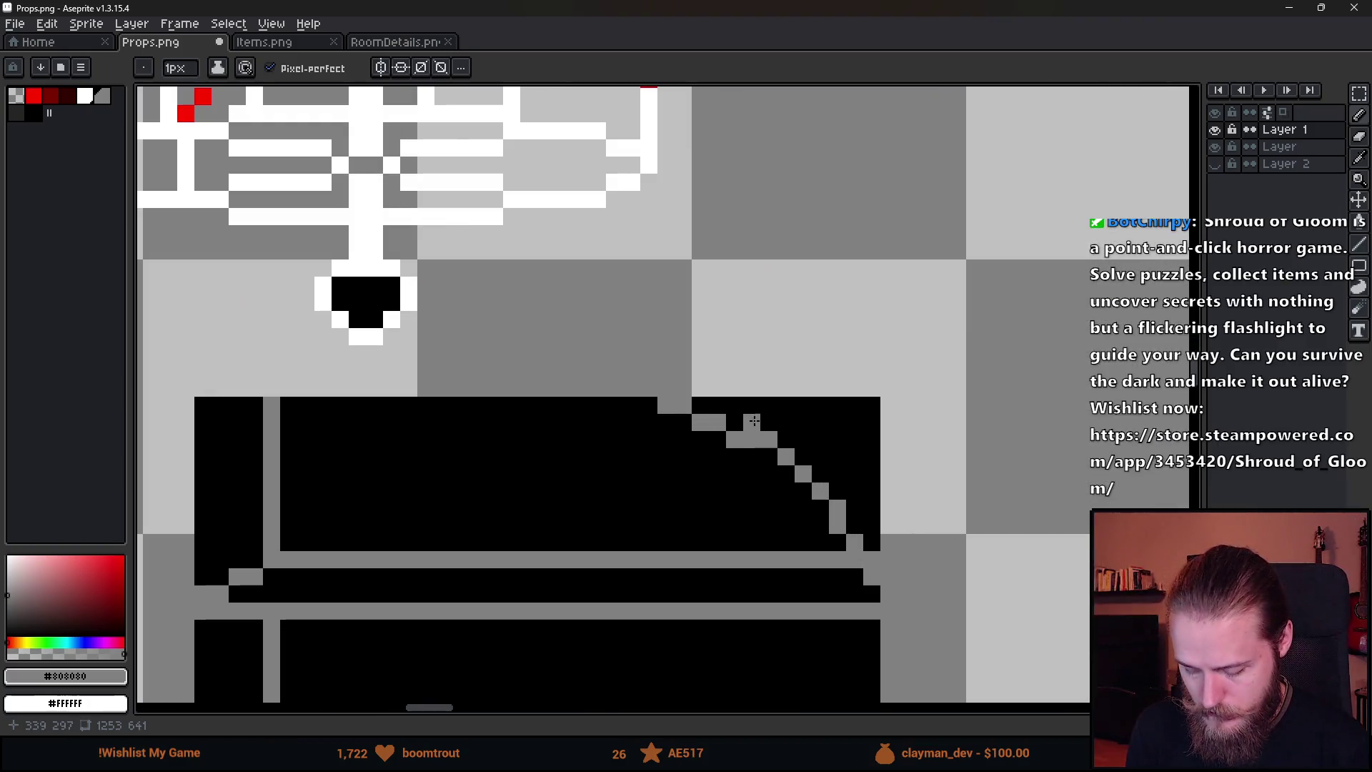
Marquee the diagonal's step pixels and nudge them one pixel right.
key(m)
mouse_move(637, 341)
mouse_down()
mouse_move(719, 482)
mouse_move(764, 520)
mouse_up()
key(Right)
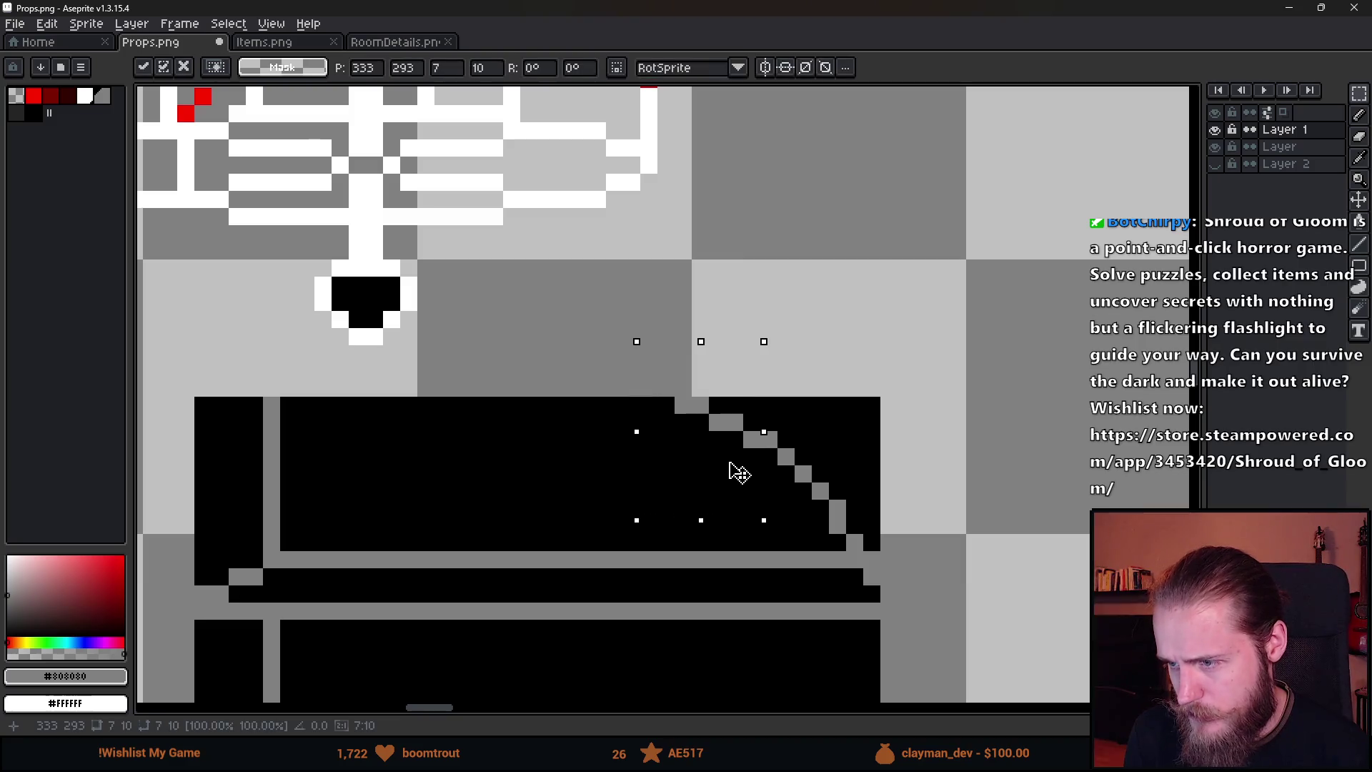
mouse_move(620, 343)
mouse_down()
mouse_move(690, 450)
mouse_move(712, 451)
mouse_up()
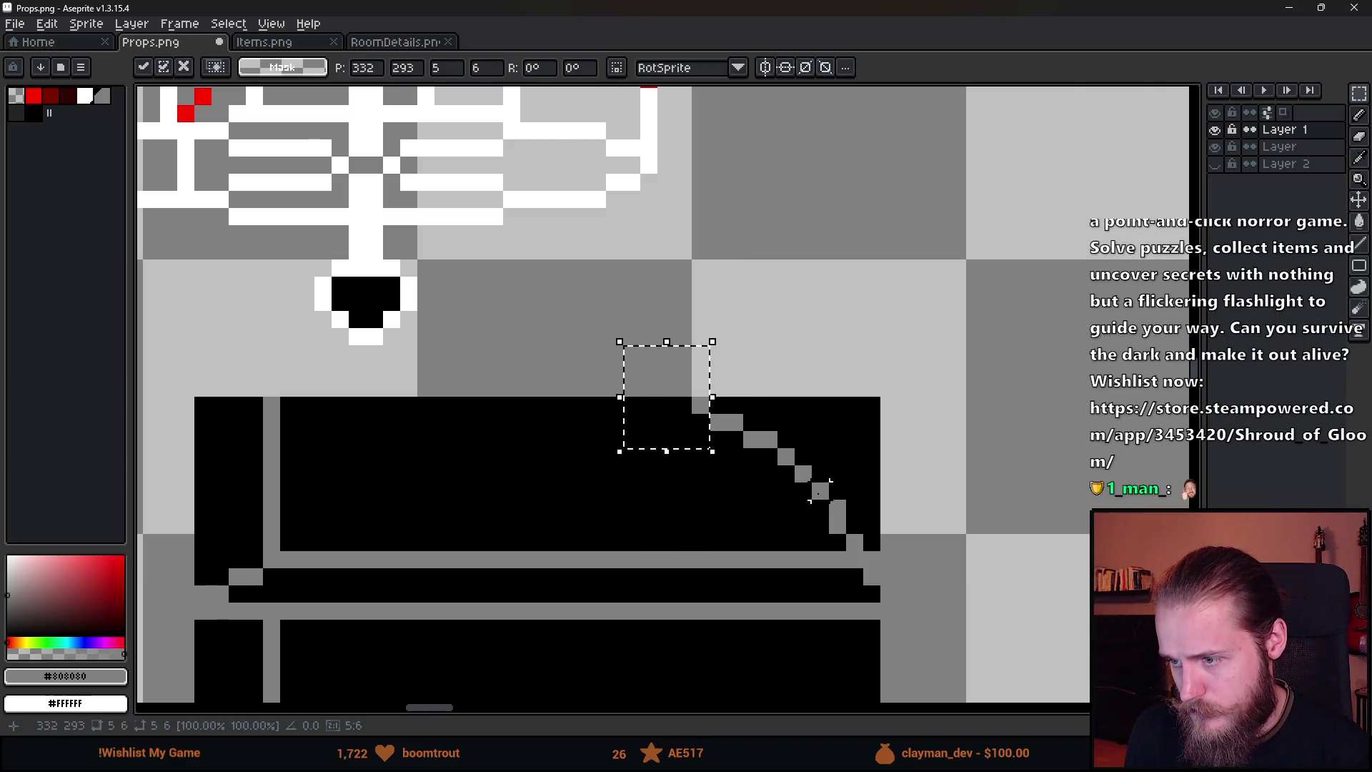
click(810, 500)
scroll(811, 500, down, 3)
scroll(837, 500, up, 2)
scroll(807, 493, up, 2)
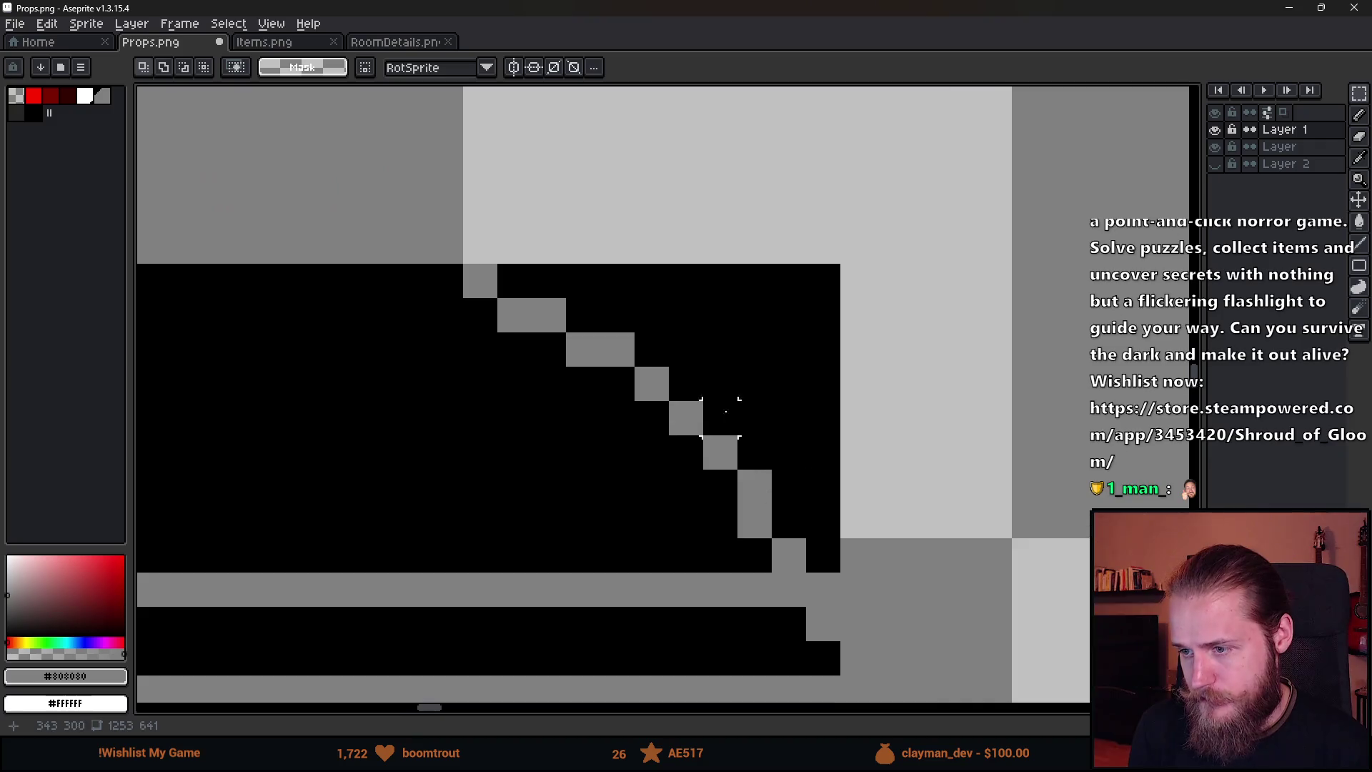
Nudge a 5x6 block of the diagonal and its bottom gray pixel one pixel right.
key(i)
key(m)
mouse_move(621, 340)
mouse_down()
mouse_move(772, 503)
mouse_move(757, 521)
mouse_move(734, 496)
mouse_move(751, 500)
mouse_up()
key(u)
key(ctrl+d)
drag(755, 559, 822, 625)
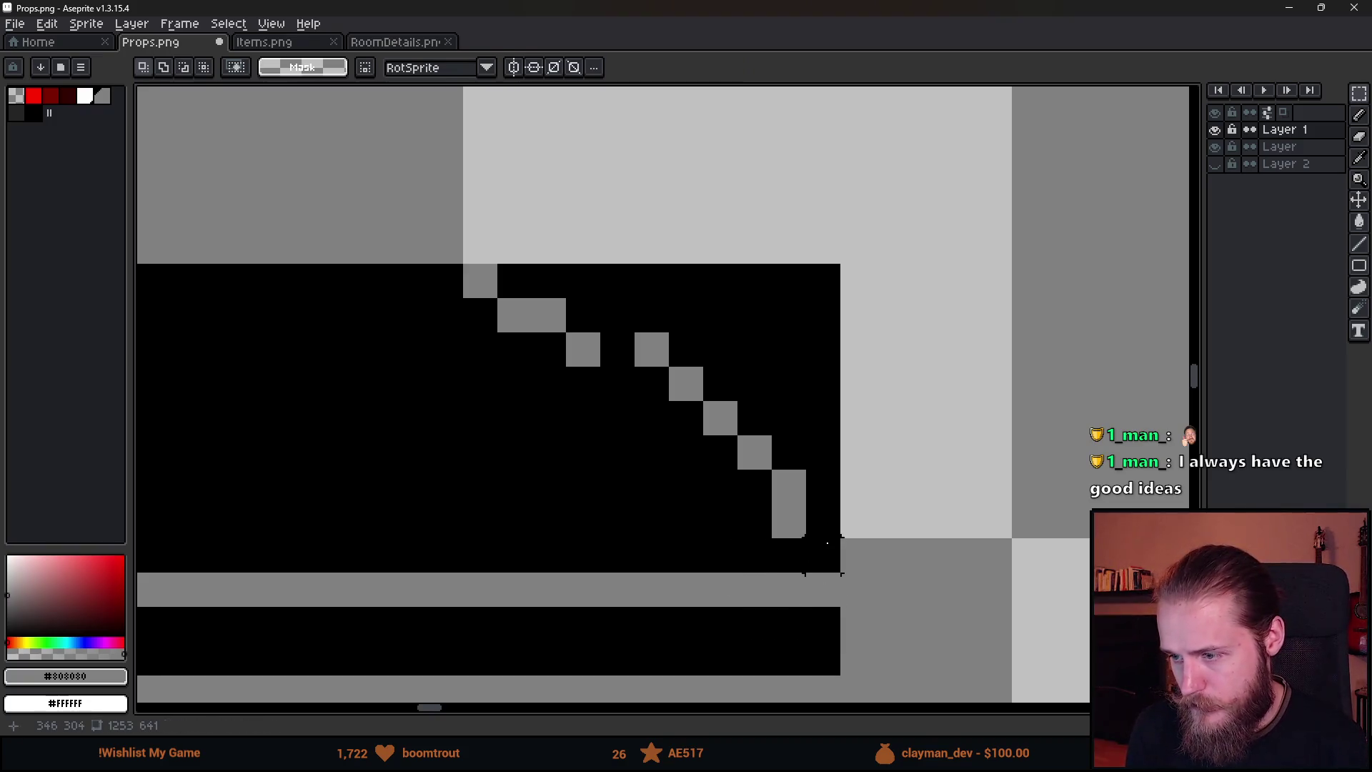
key(Right)
key(ctrl+d)
Pencil two gray pixels onto the diagonal and erase one back to black.
key(b)
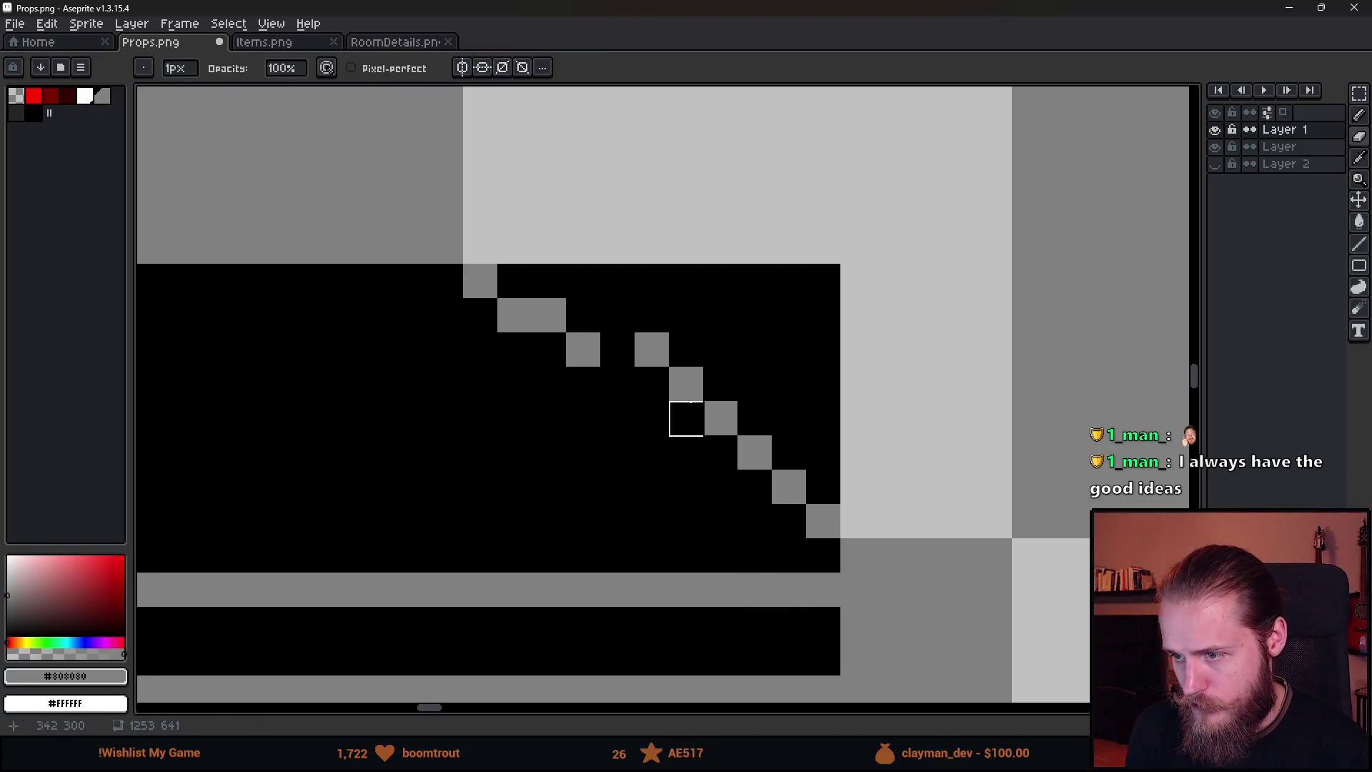
click(755, 418)
click(720, 384)
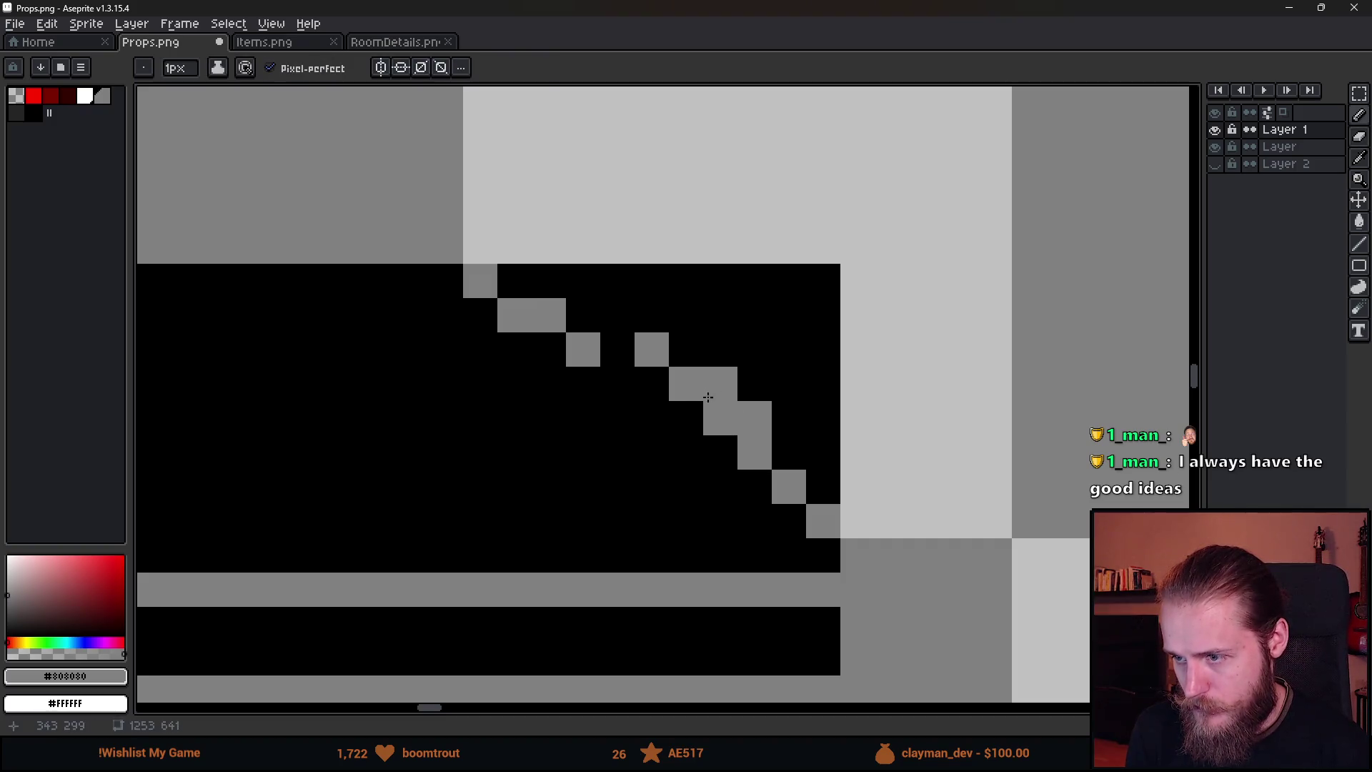
right_click(720, 418)
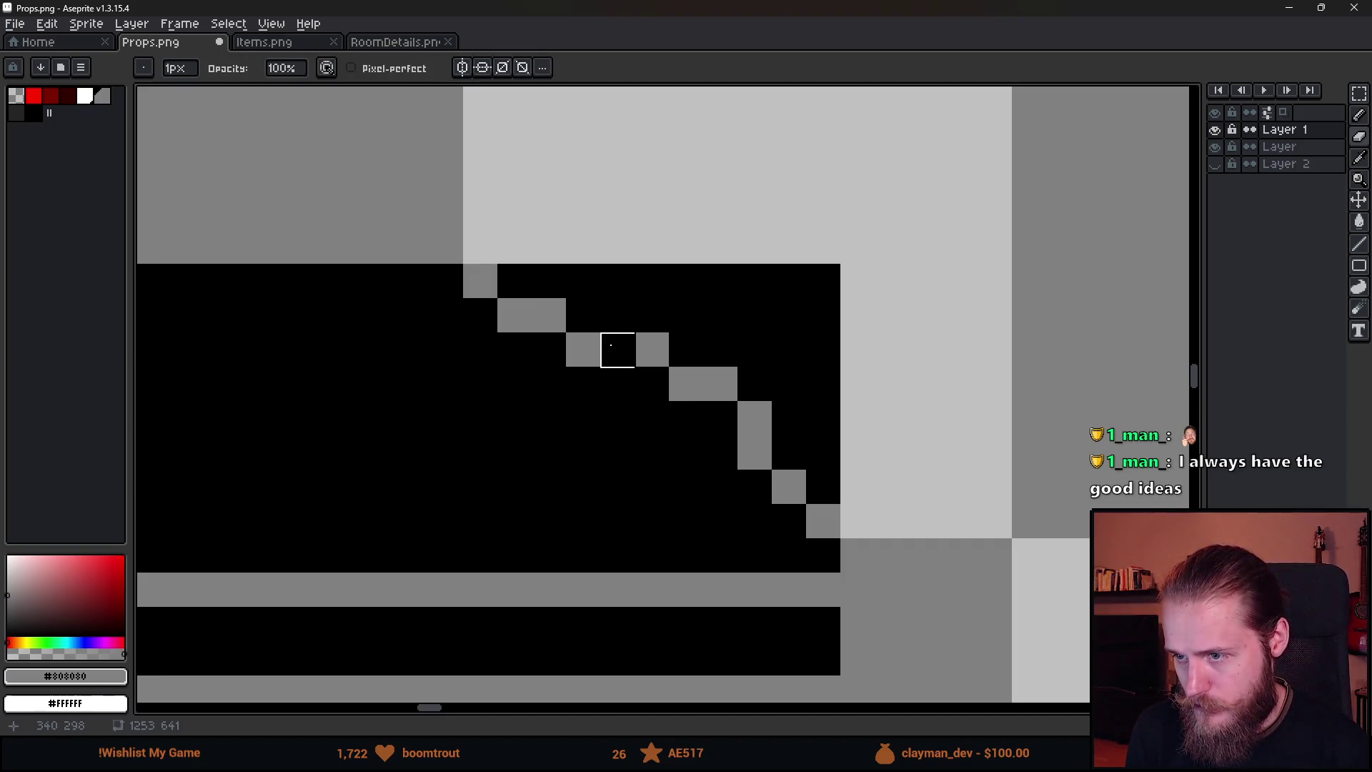
Move a block of diagonal pixels two pixels to the right.
key(m)
drag(428, 226, 604, 435)
drag(564, 383, 626, 383)
key(ctrl+d)
scroll(824, 452, down, 4)
scroll(786, 435, up, 4)
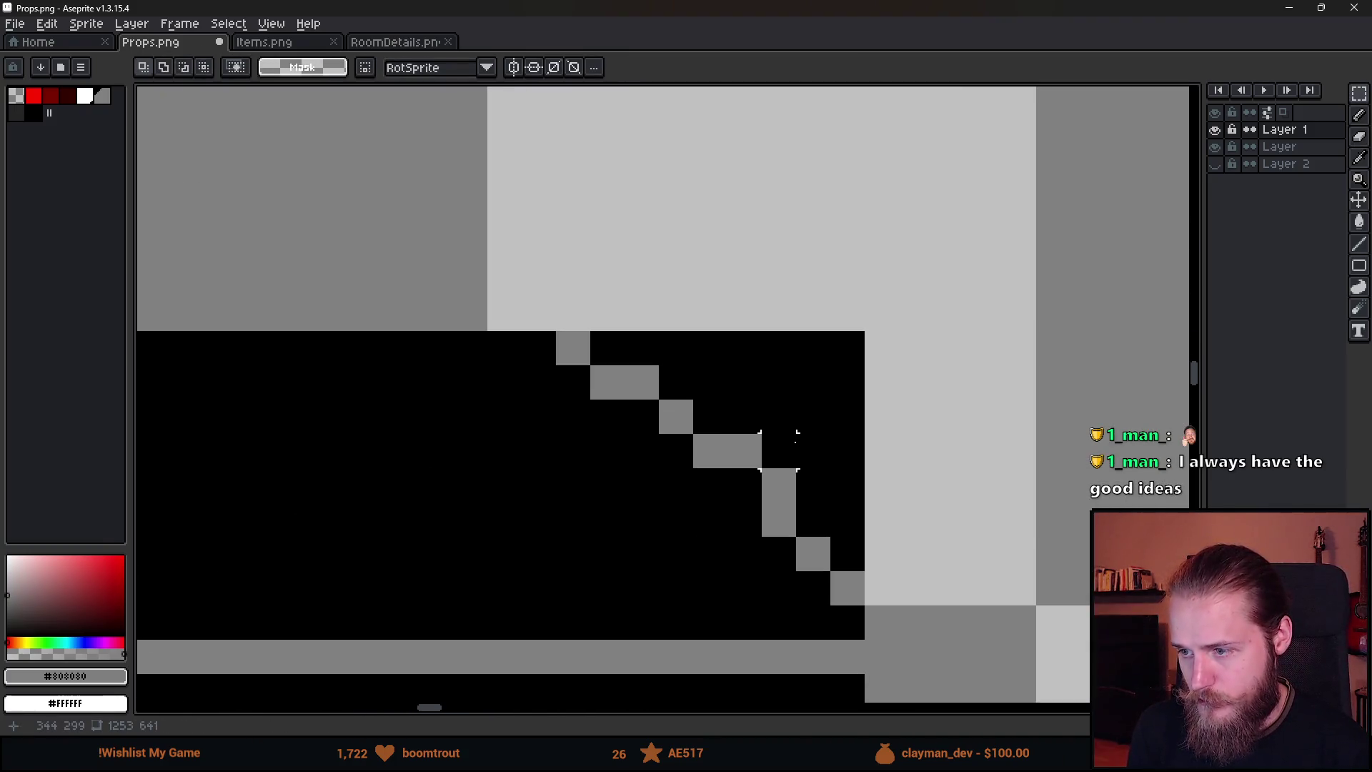
Shift the top of the diagonal right in one-pixel steps and commit it.
drag(522, 295, 627, 466)
drag(591, 391, 625, 391)
key(ctrl+d)
scroll(779, 485, down, 6)
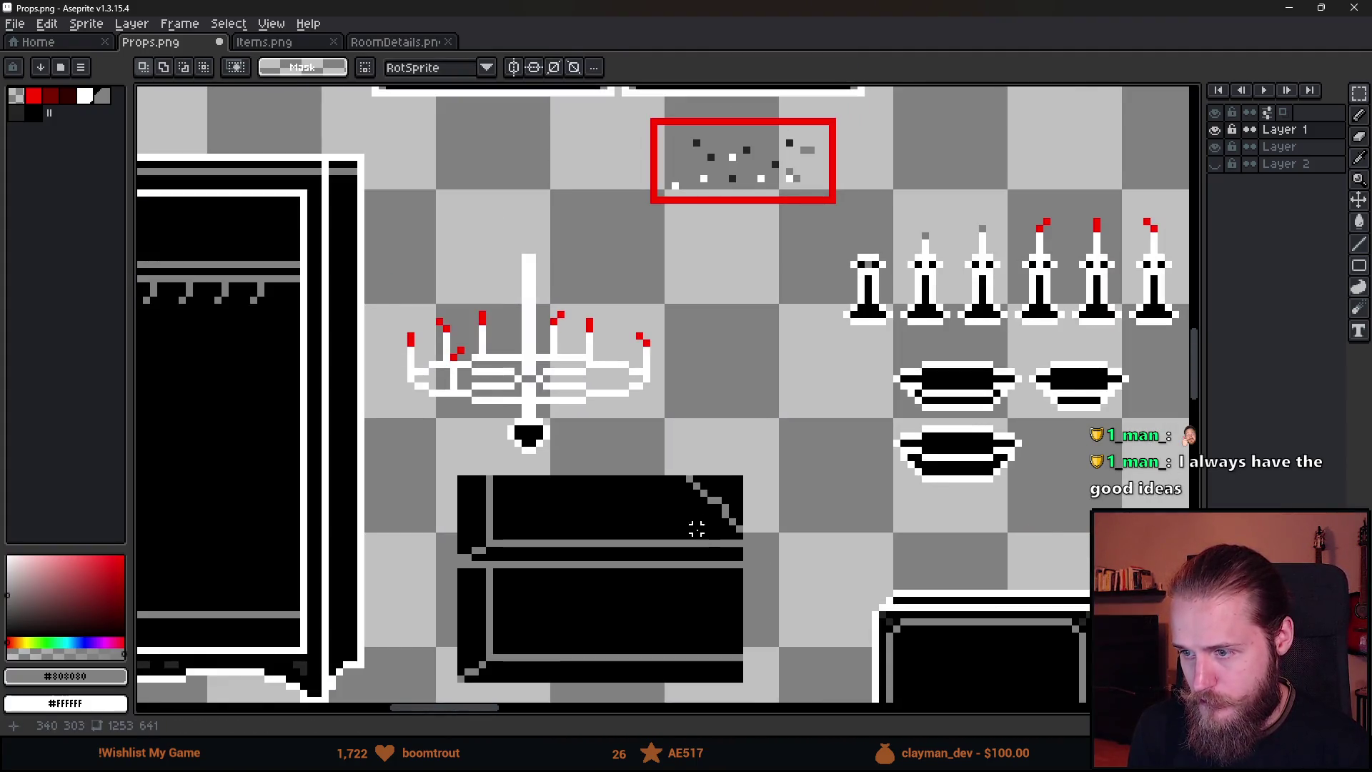
scroll(697, 532, up, 3)
drag(647, 345, 758, 527)
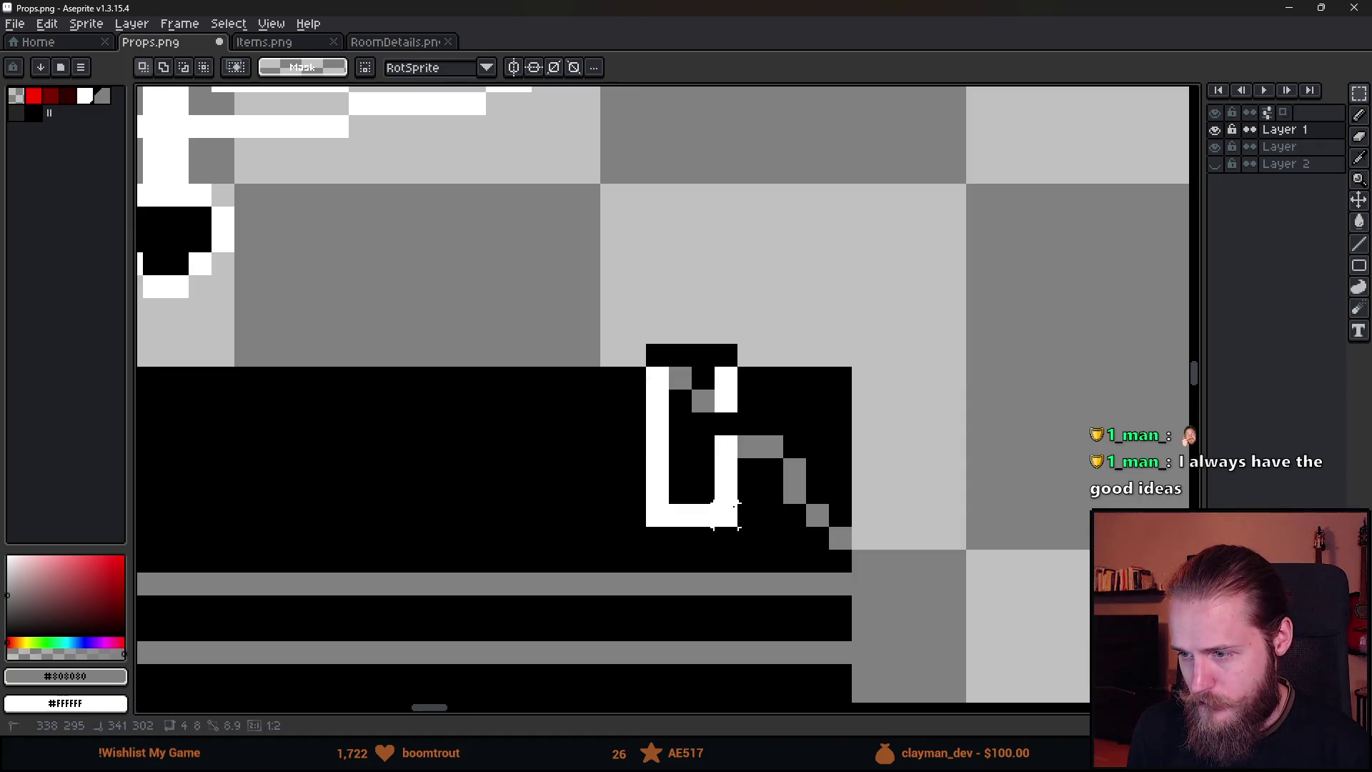
drag(705, 486, 727, 485)
key(Return)
scroll(915, 493, down, 5)
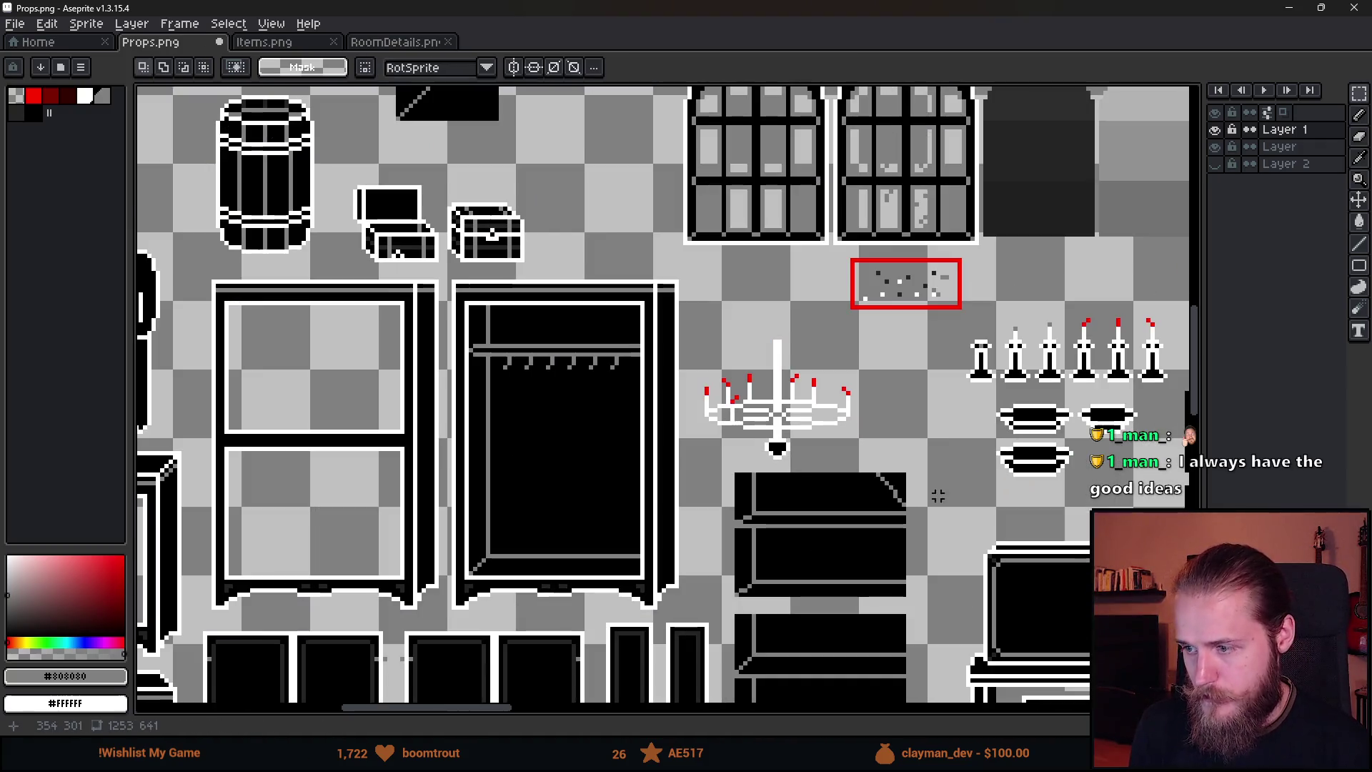
scroll(820, 444, up, 5)
Pencil a gray branch off the diagonal and extend the right-hand strand toward the upper corner.
key(b)
click(711, 480)
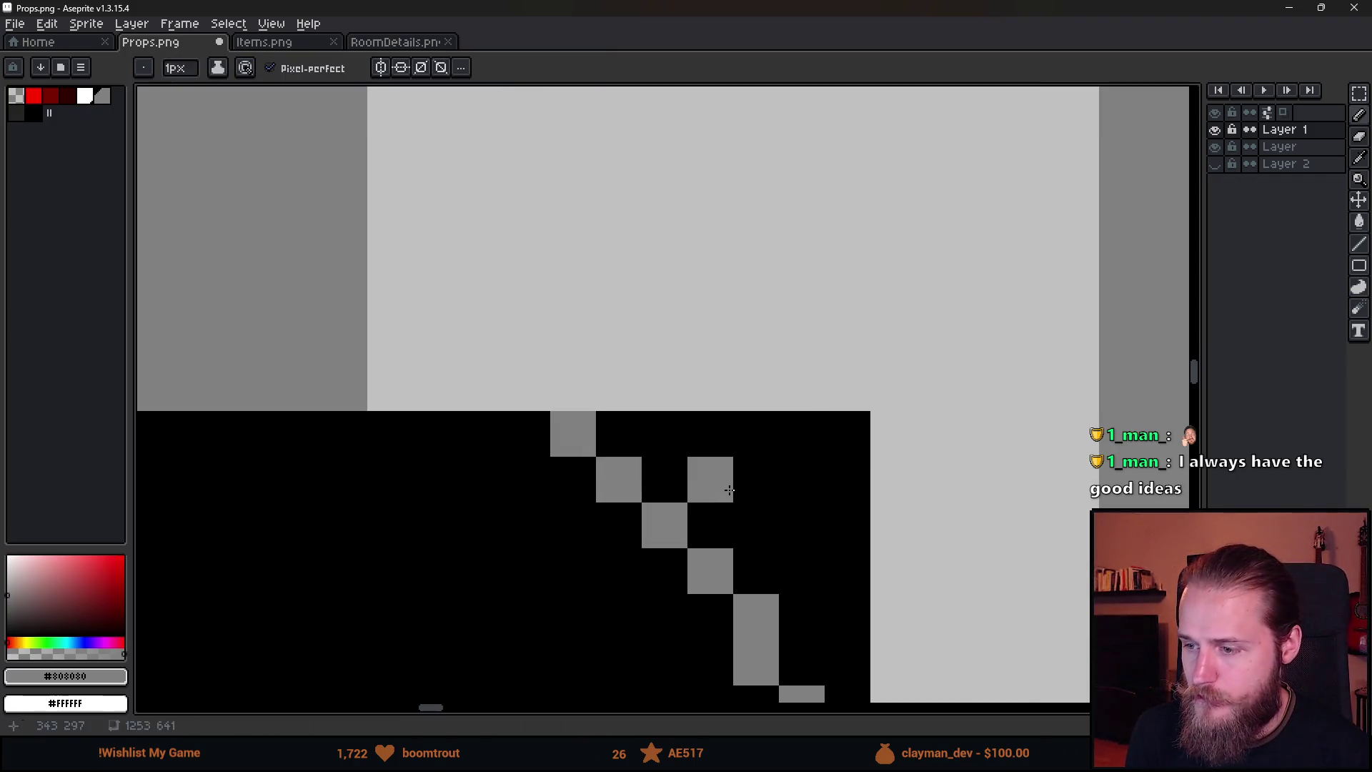
click(756, 434)
click(801, 571)
click(802, 525)
click(847, 480)
drag(862, 586, 864, 413)
click(855, 446)
click(811, 299)
key(ctrl+z)
click(644, 278)
scroll(715, 535, down, 5)
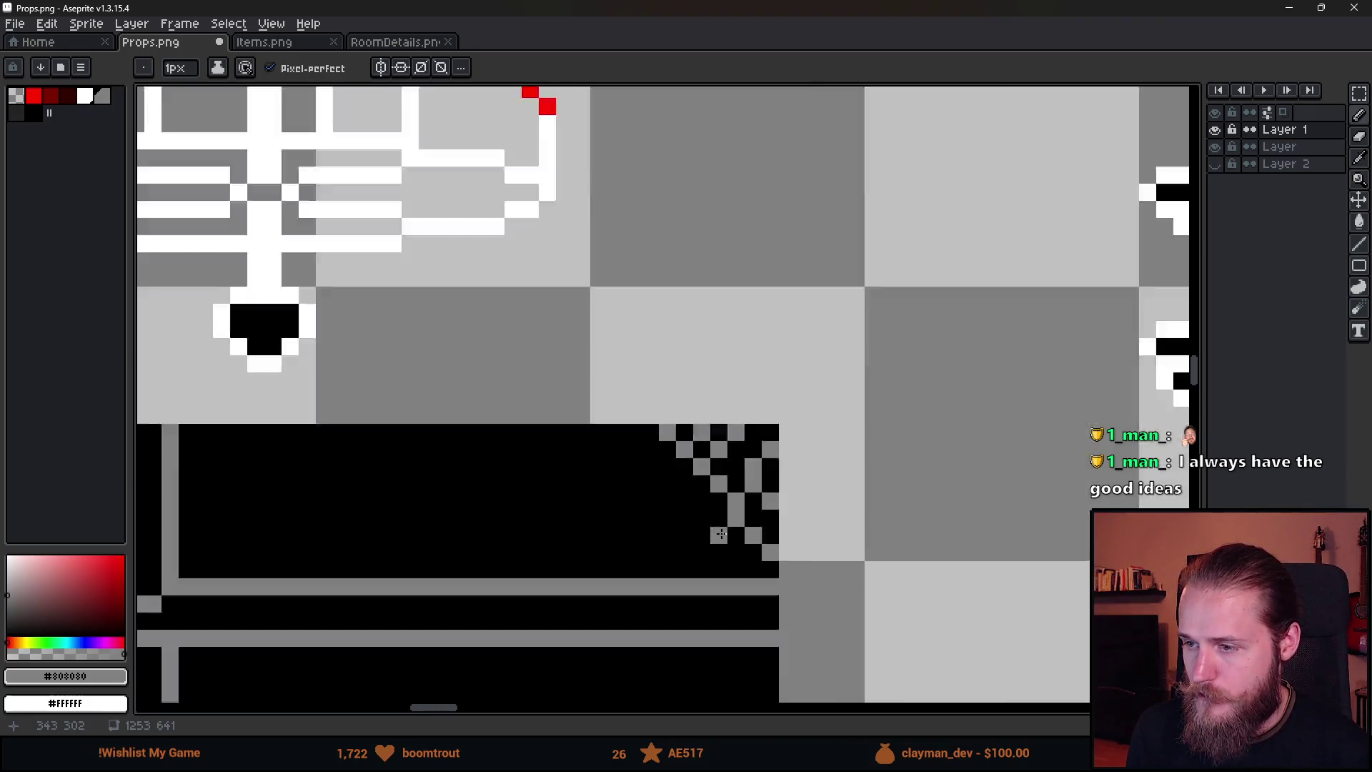
scroll(757, 552, up, 5)
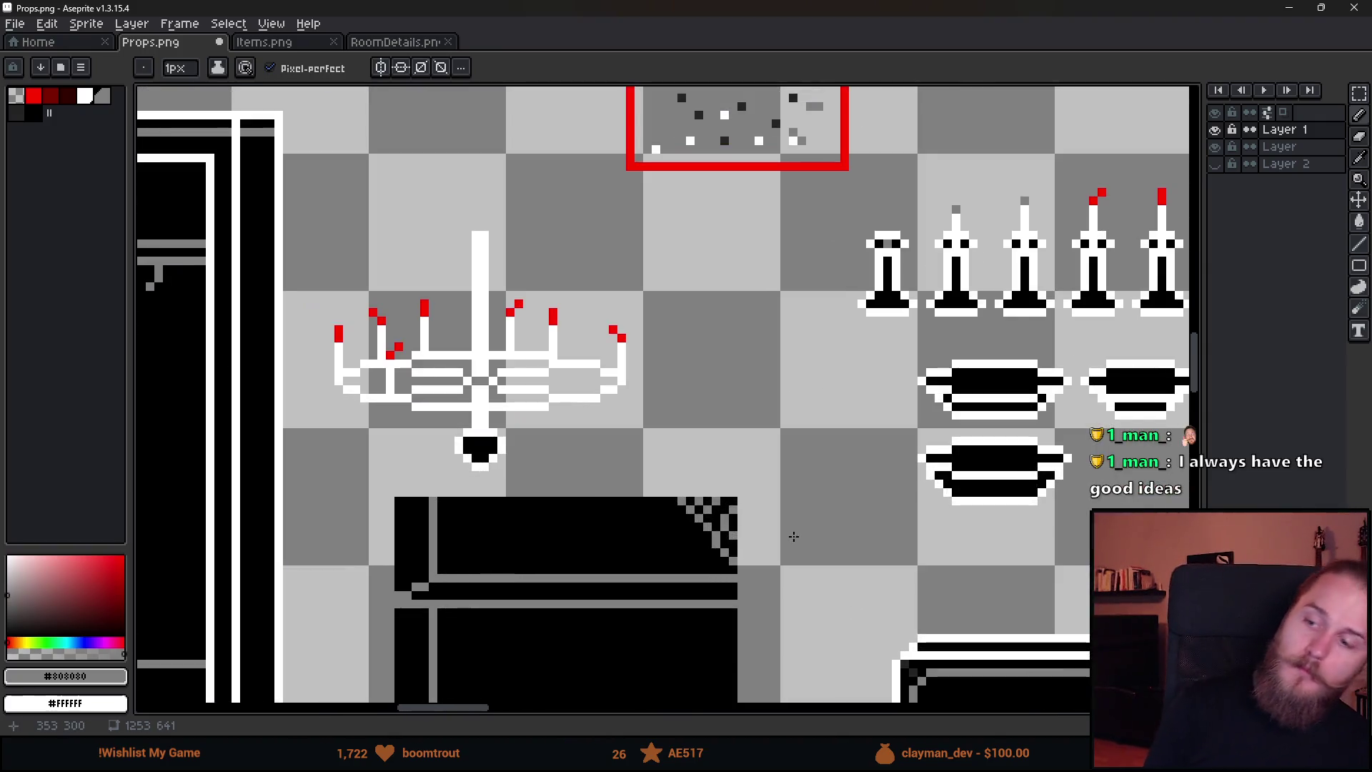
scroll(761, 576, down, 4)
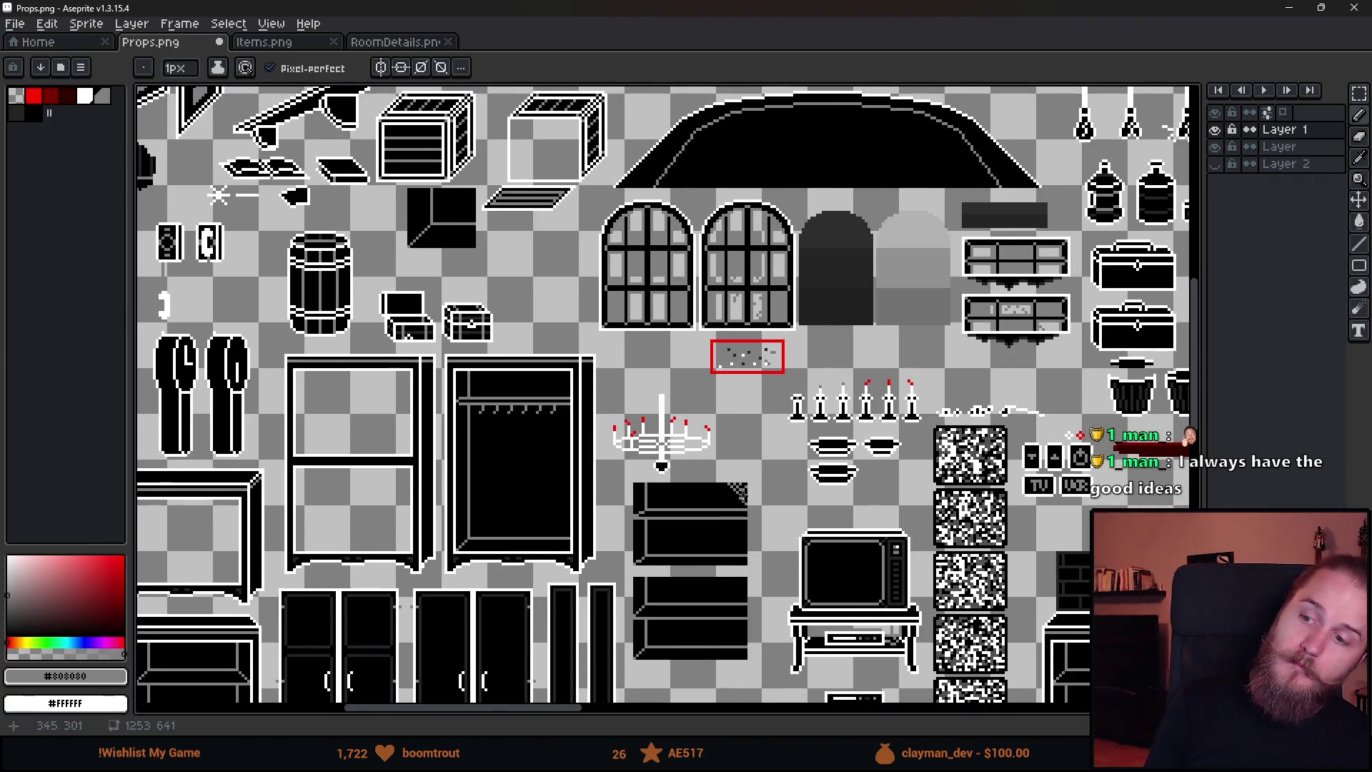
Pencil gray pixels in the top row, a strand up to it, and two on the right edge.
scroll(759, 532, up, 4)
key(v)
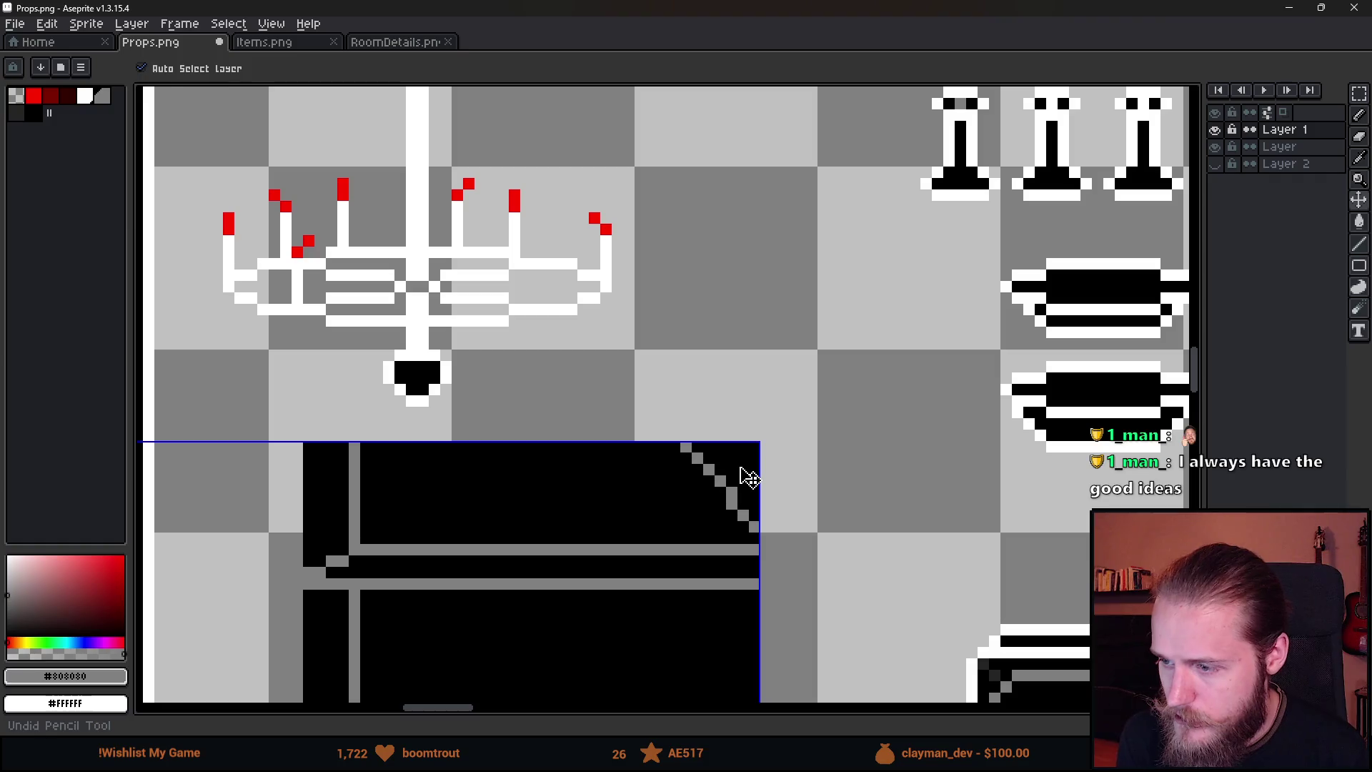
key(b)
scroll(737, 473, up, 2)
click(615, 387)
scroll(727, 535, down, 2)
mouse_move(725, 441)
mouse_down()
mouse_move(720, 343)
mouse_move(763, 315)
mouse_up()
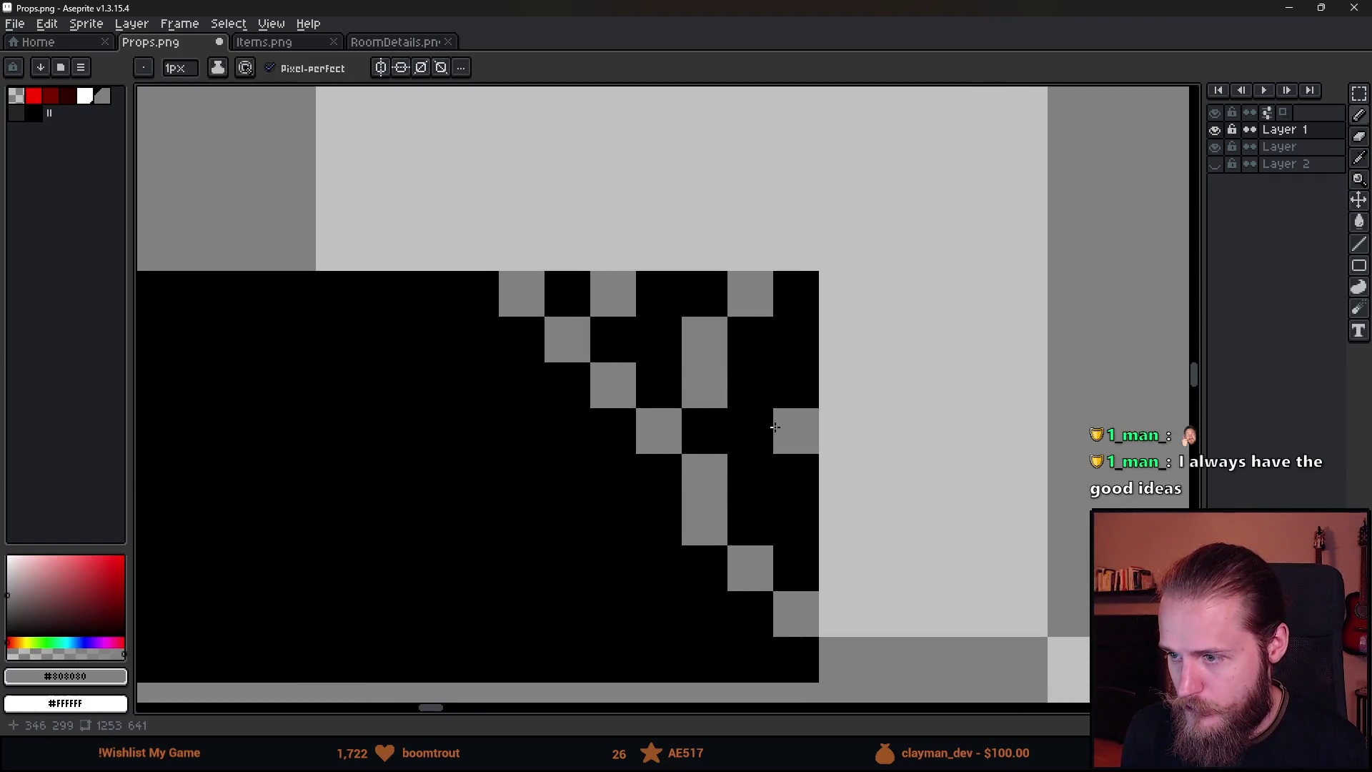
click(795, 386)
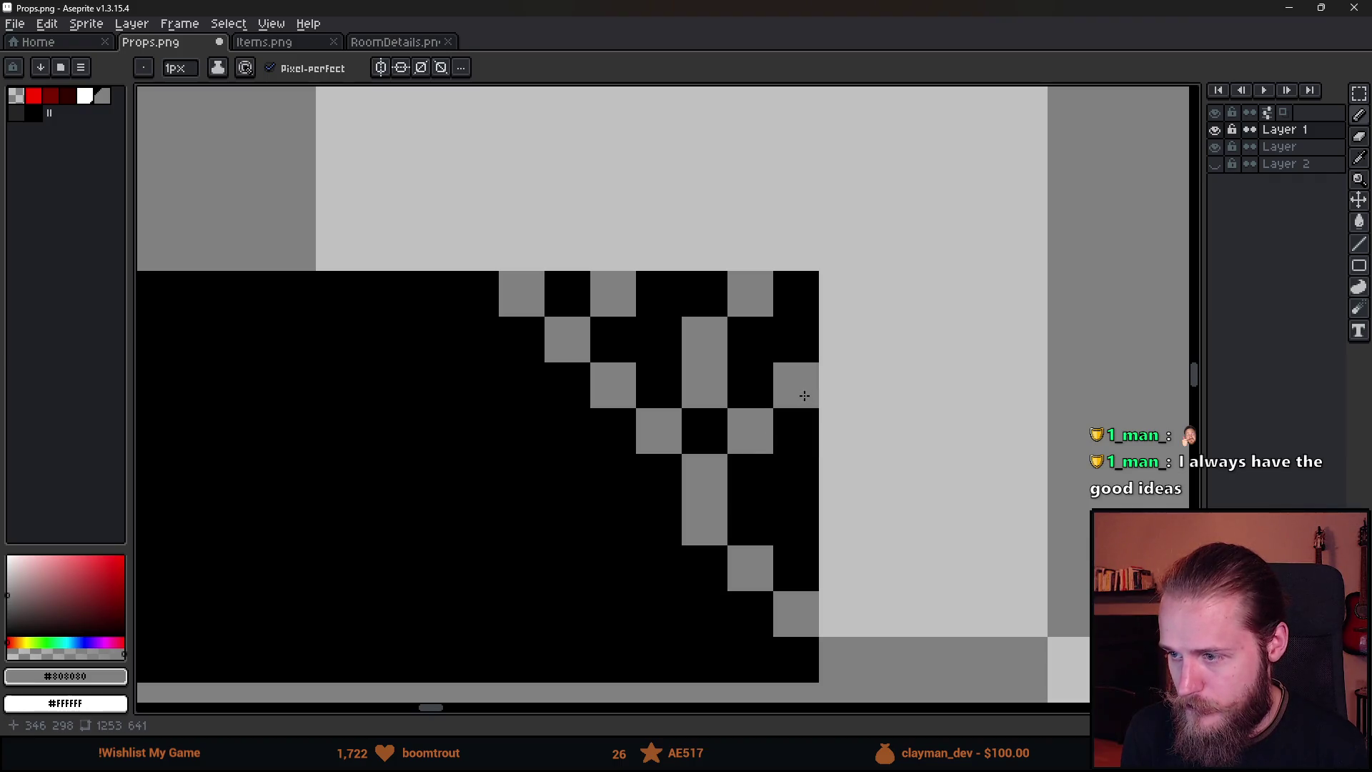
click(806, 465)
scroll(784, 532, down, 8)
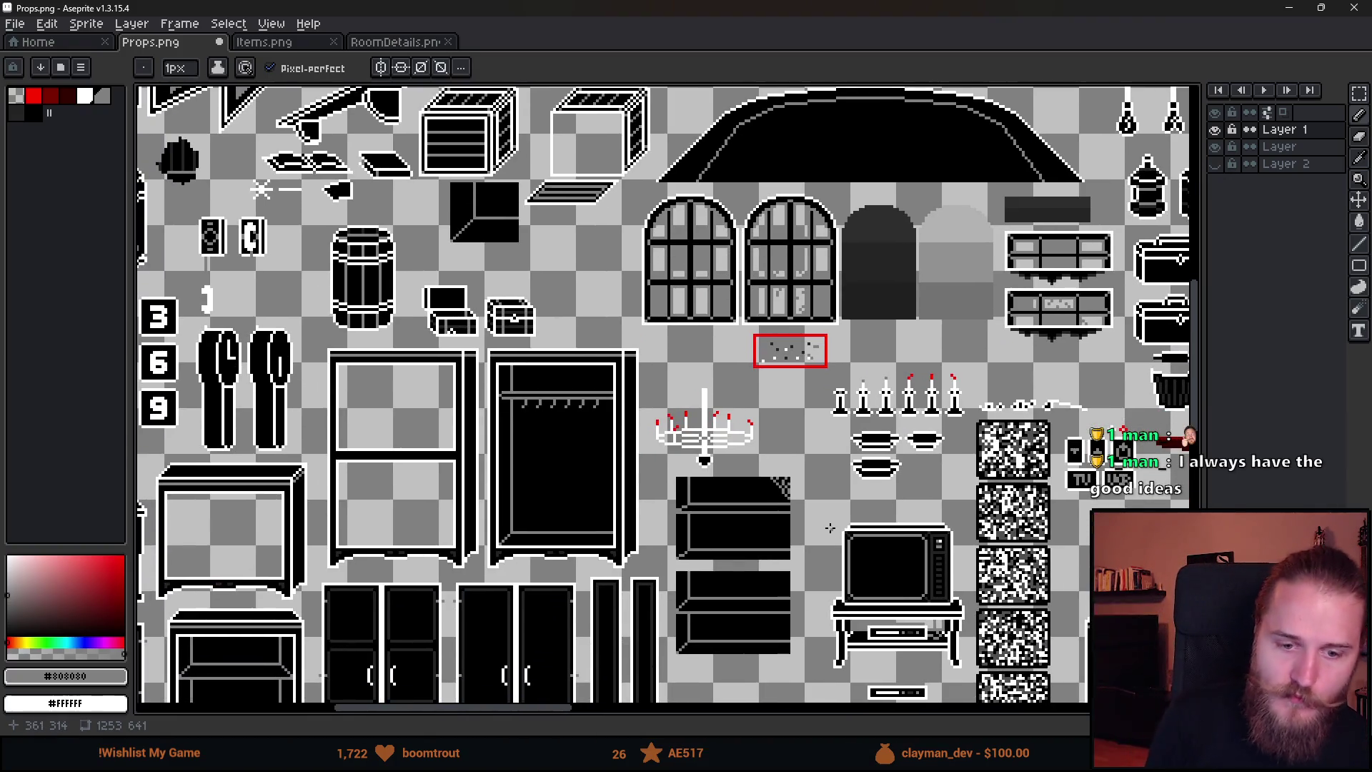
scroll(767, 521, up, 4)
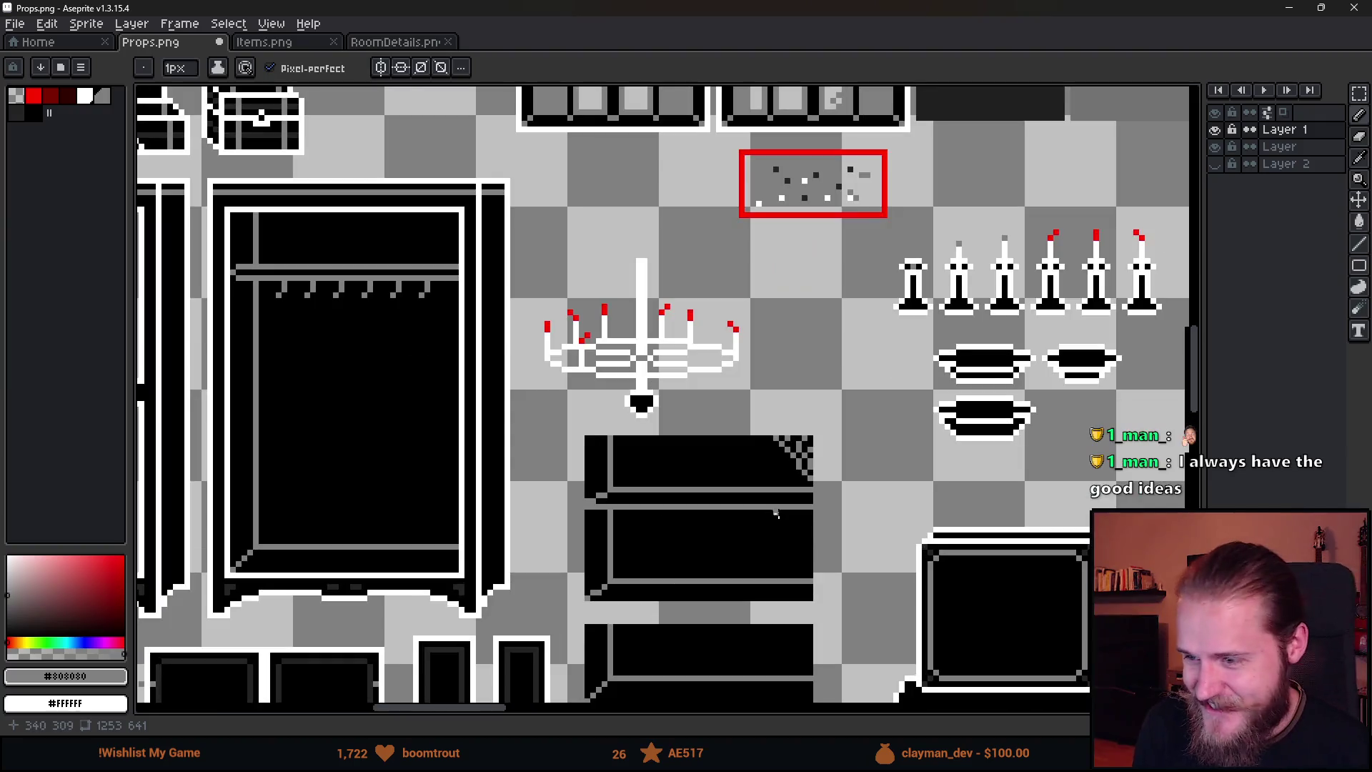
scroll(663, 436, up, 4)
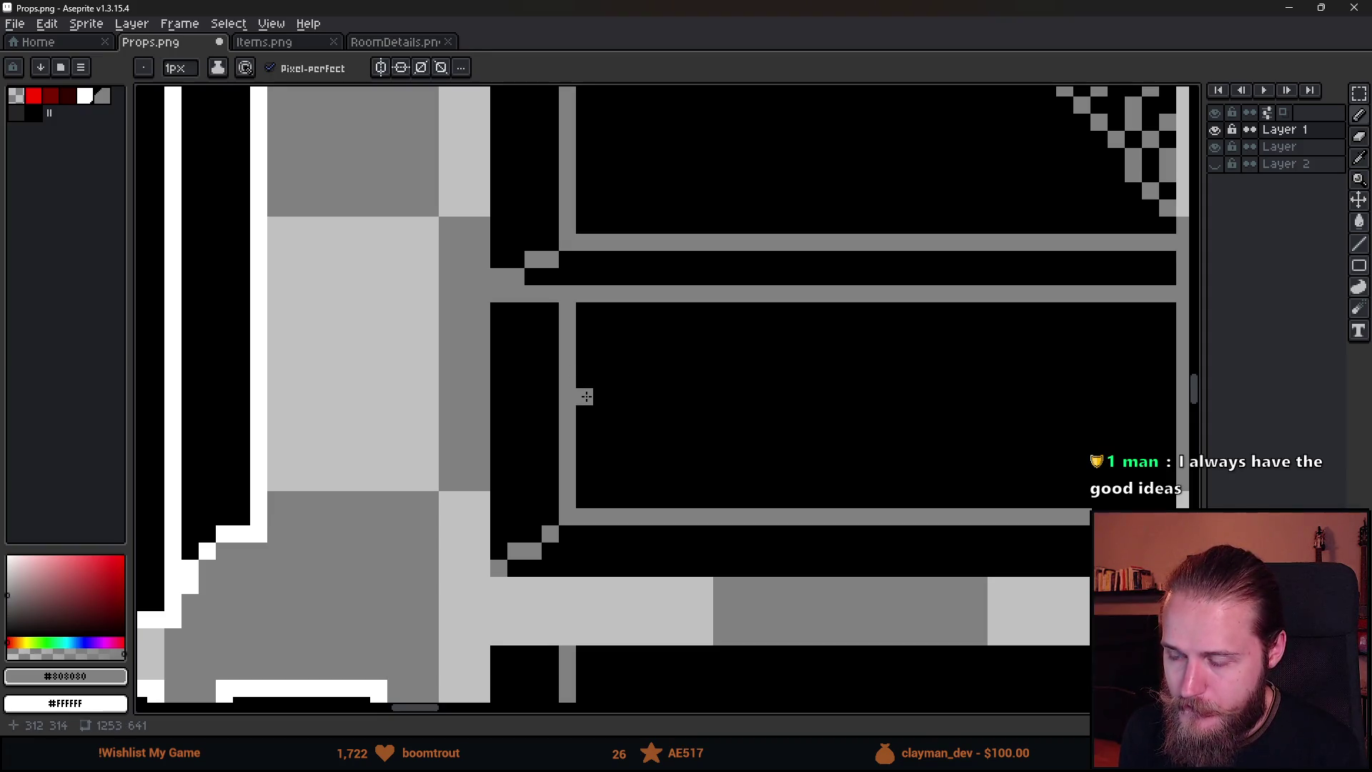
Pencil a diagonal gray strand into the middle compartment's lower-left corner.
click(586, 380)
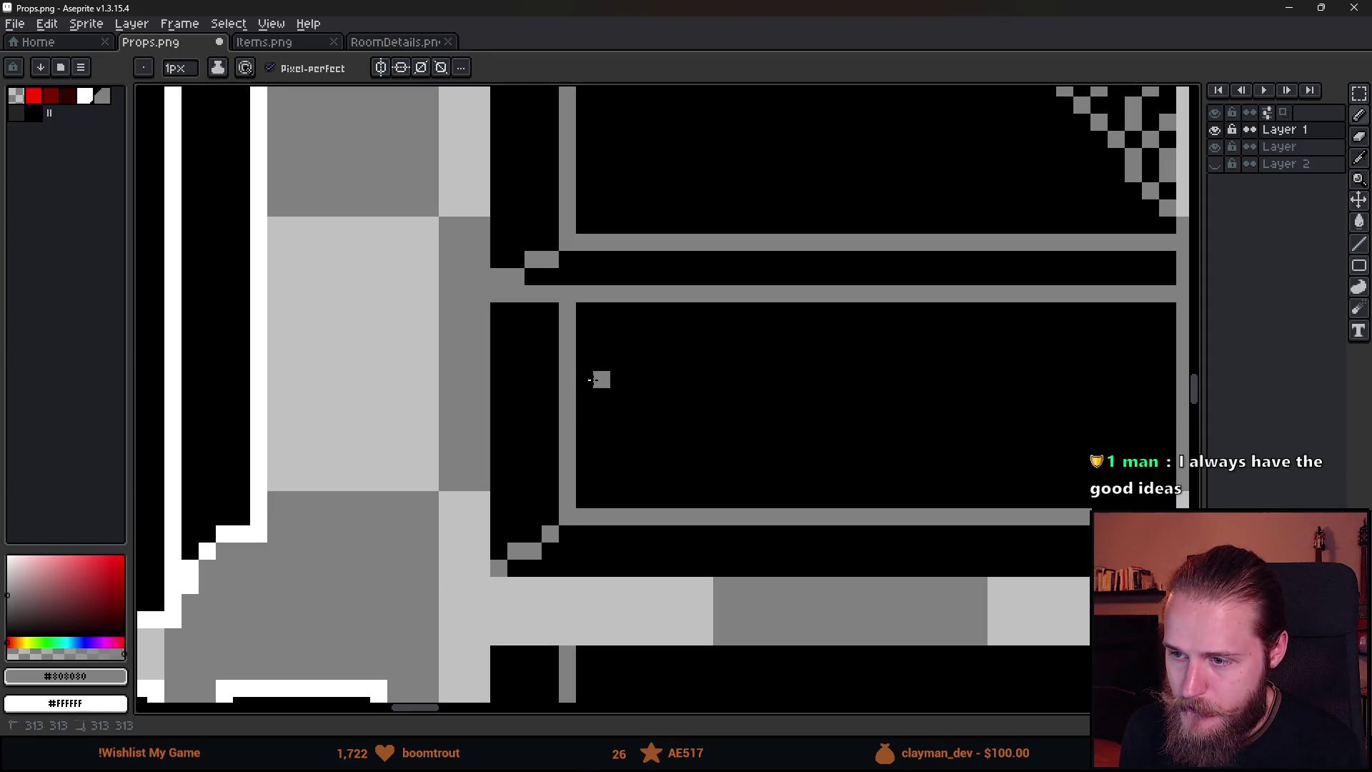
drag(663, 498, 613, 466)
click(601, 448)
drag(600, 399, 601, 414)
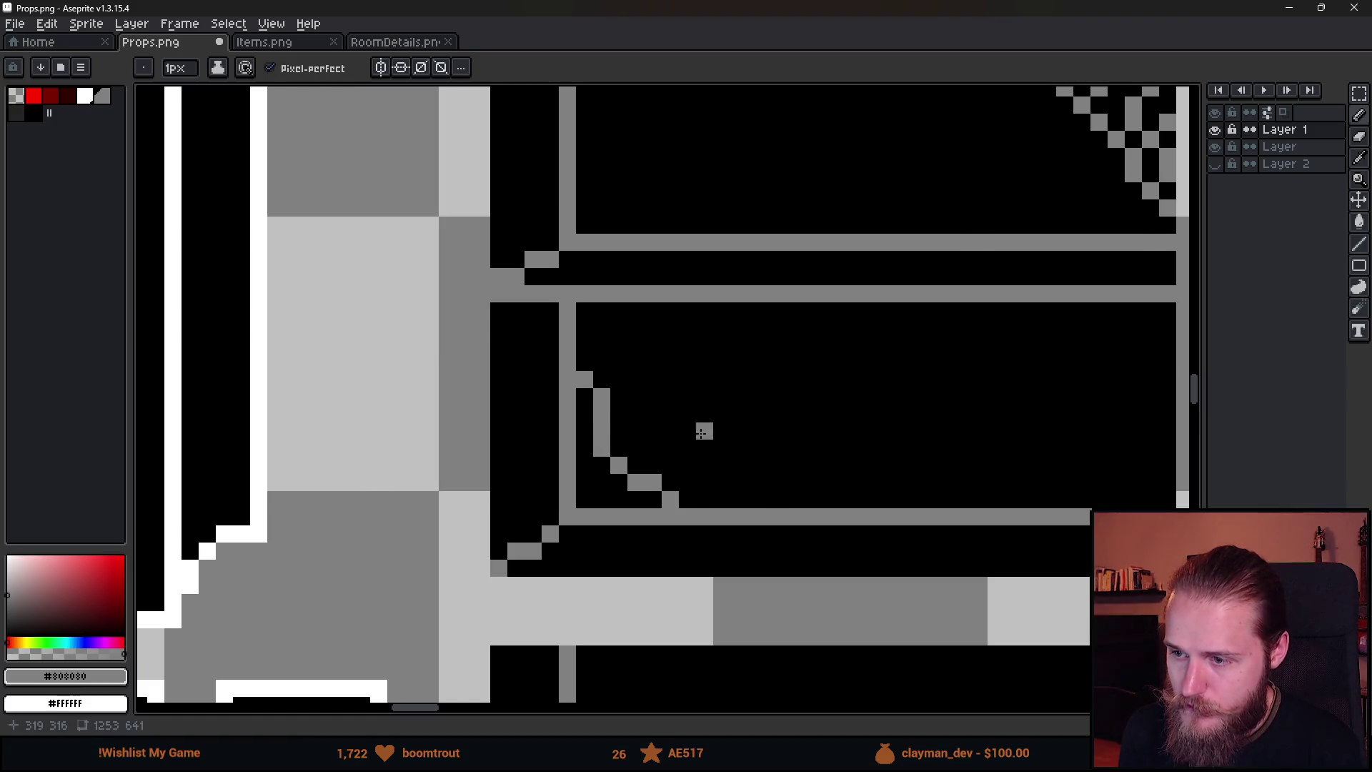
scroll(699, 426, down, 6)
scroll(664, 412, up, 7)
Move a 4x4 block one pixel left and down, then add a gray pixel to the web.
key(m)
mouse_move(608, 324)
mouse_down()
mouse_move(699, 414)
mouse_move(666, 398)
mouse_up()
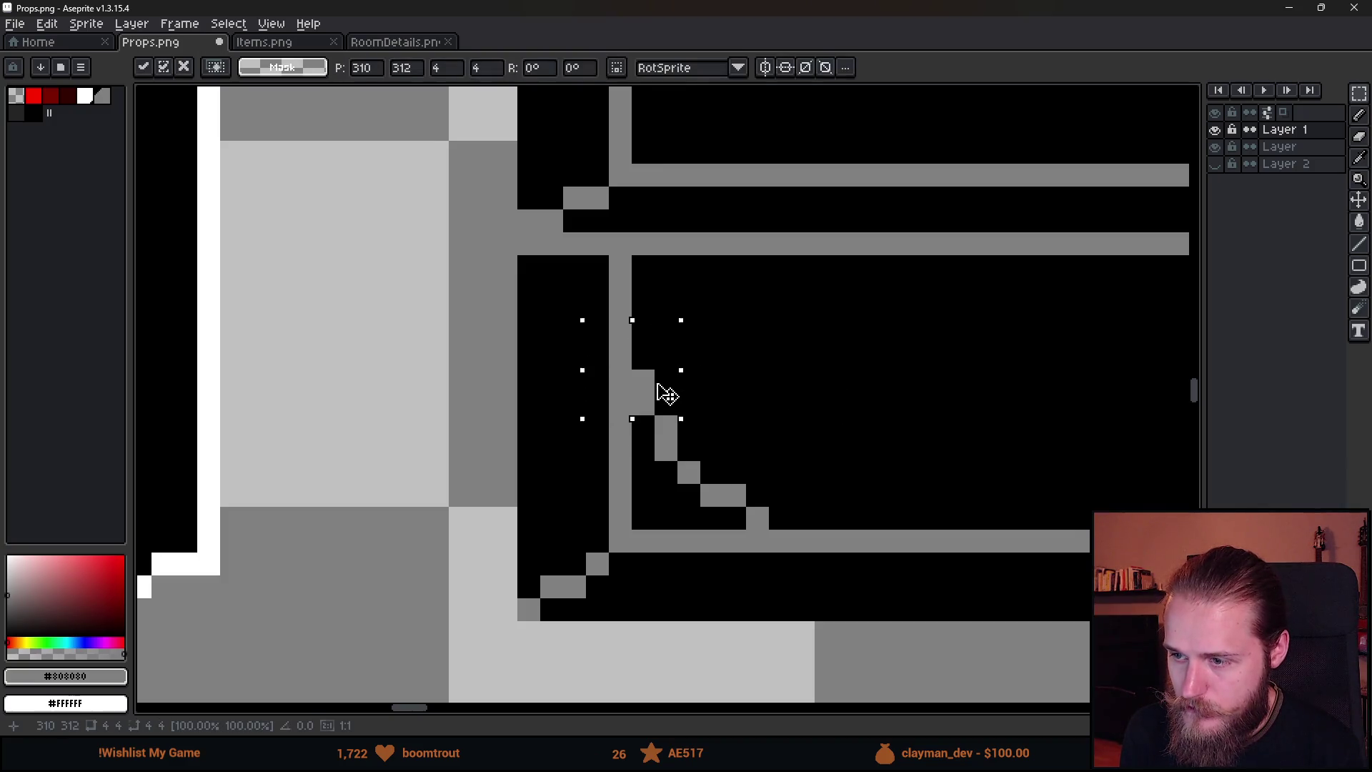
key(ctrl+d)
key(b)
click(643, 472)
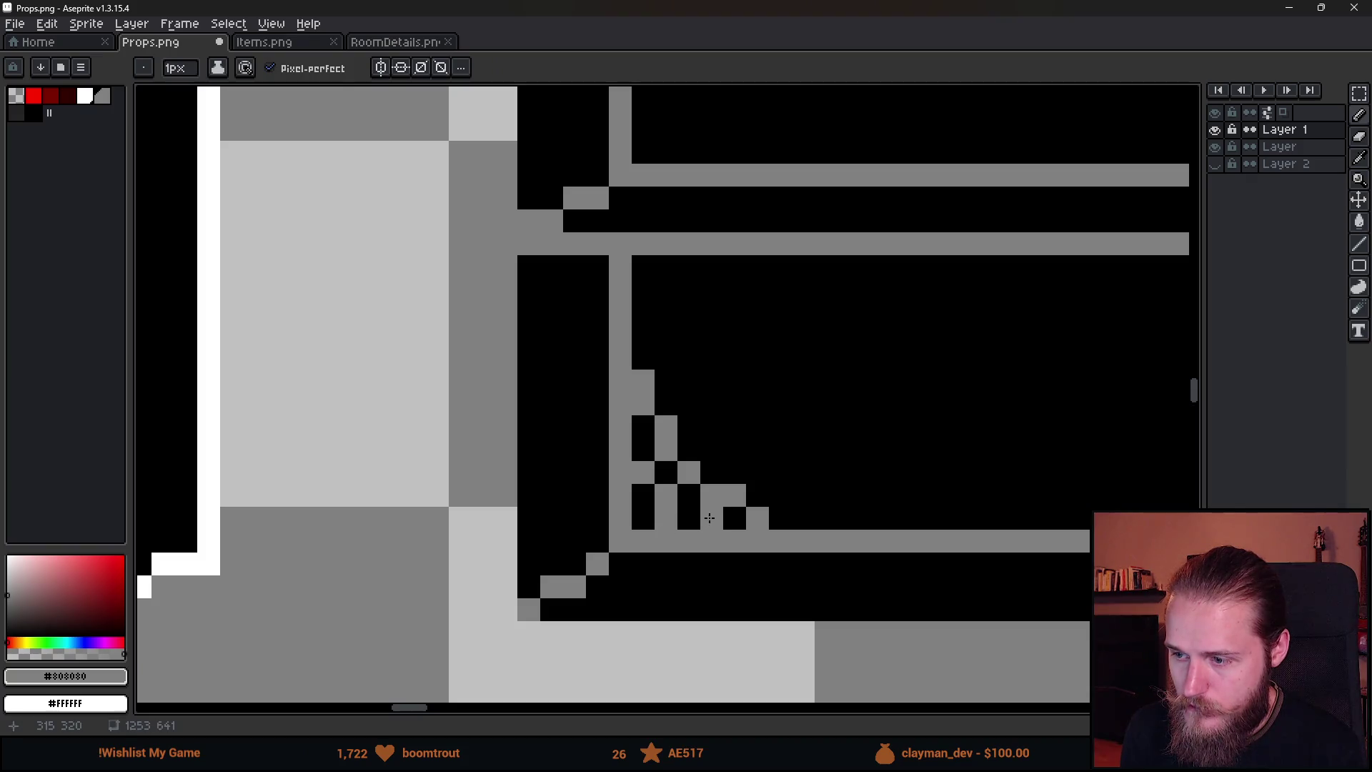
scroll(822, 561, down, 5)
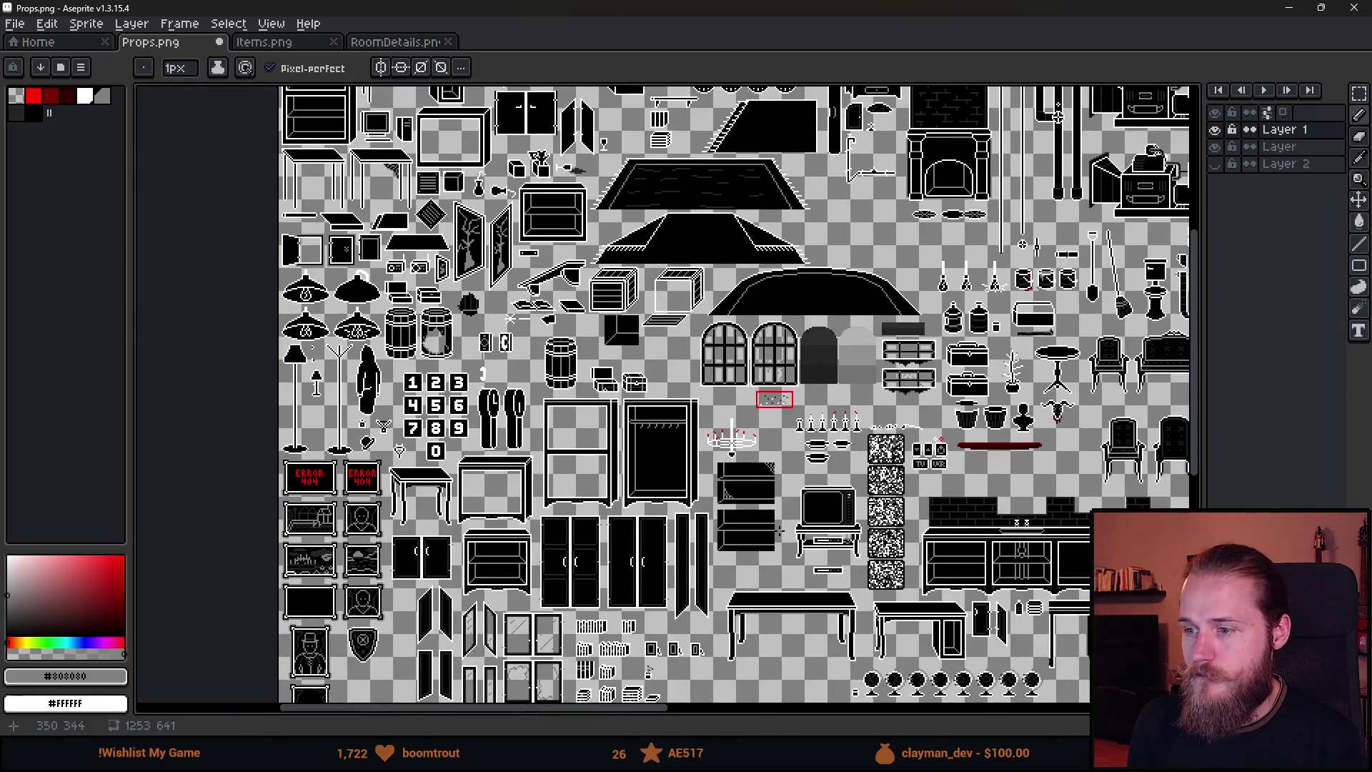
scroll(753, 505, up, 5)
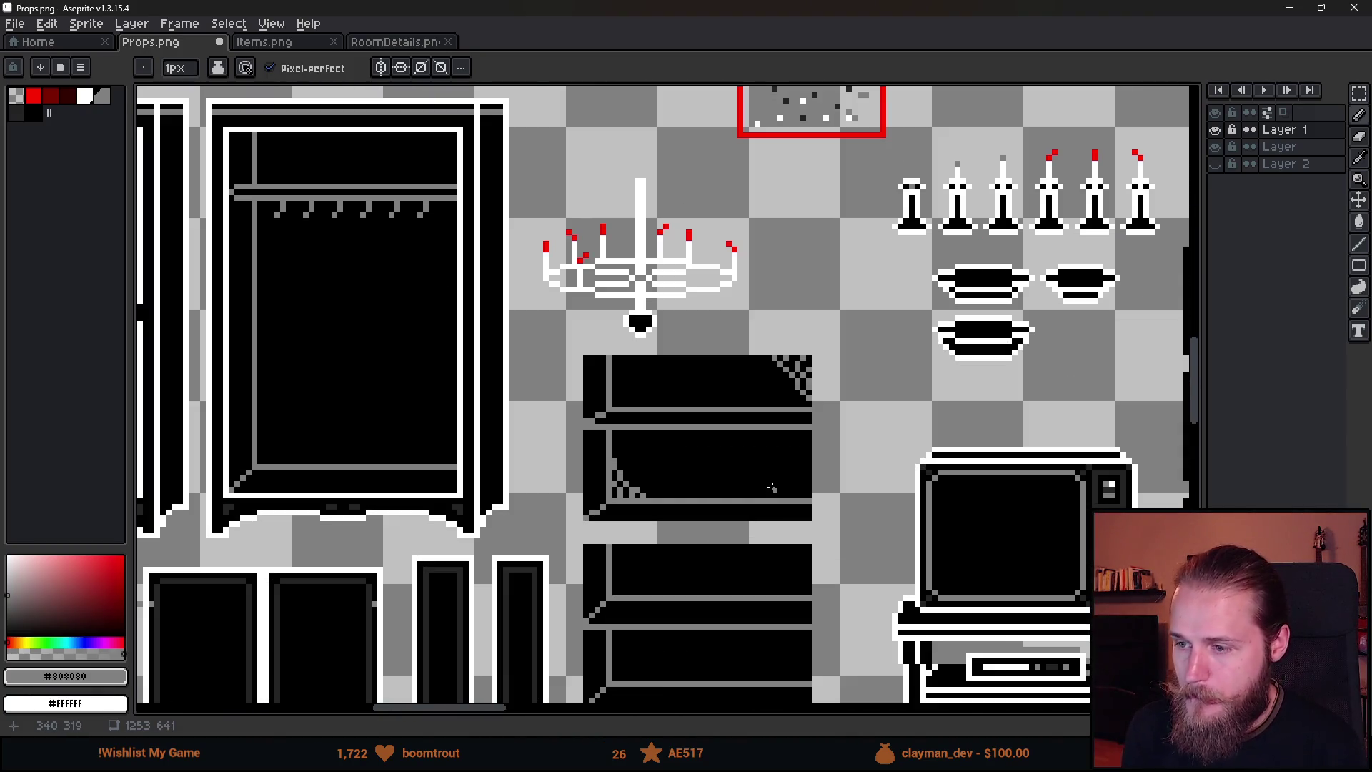
Draw grey cobweb strands down and diagonally across the middle compartment's right-hand corner.
scroll(772, 510, up, 1)
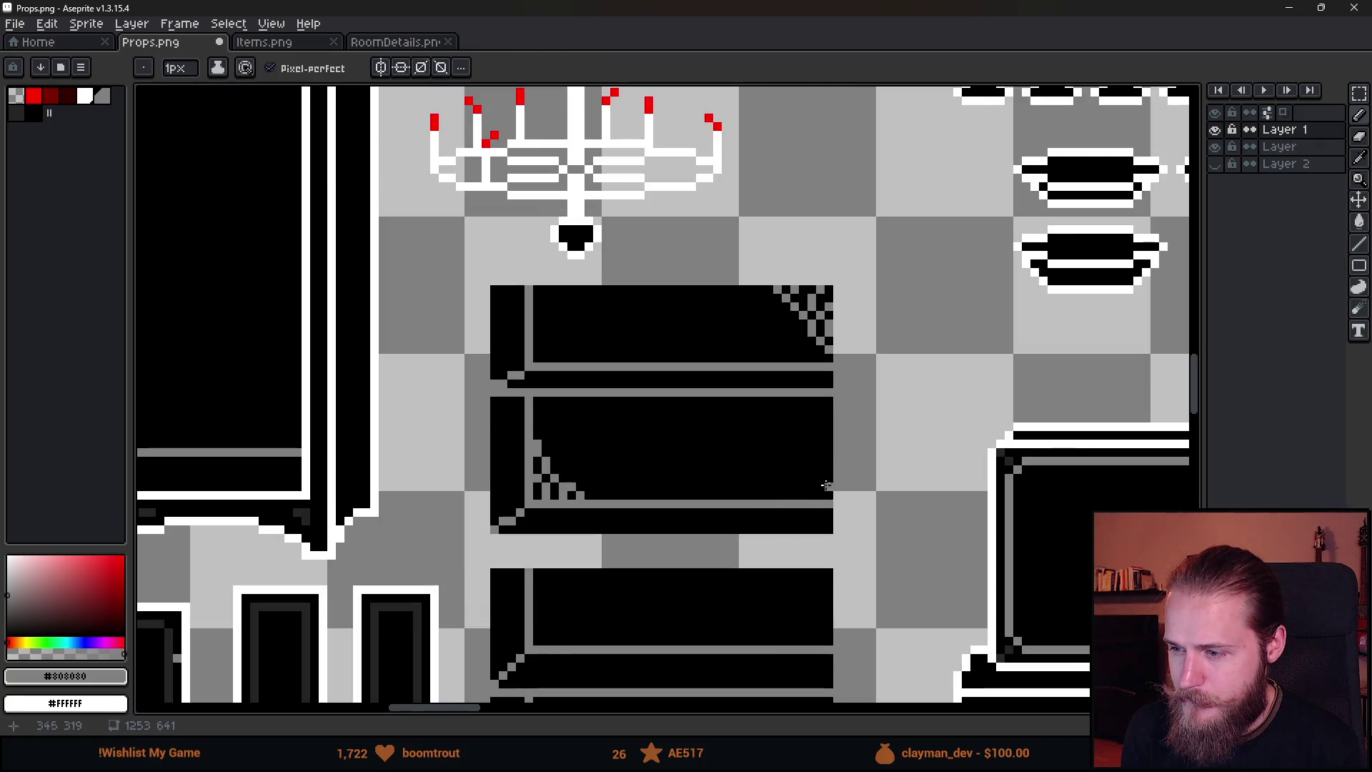
scroll(792, 445, up, 2)
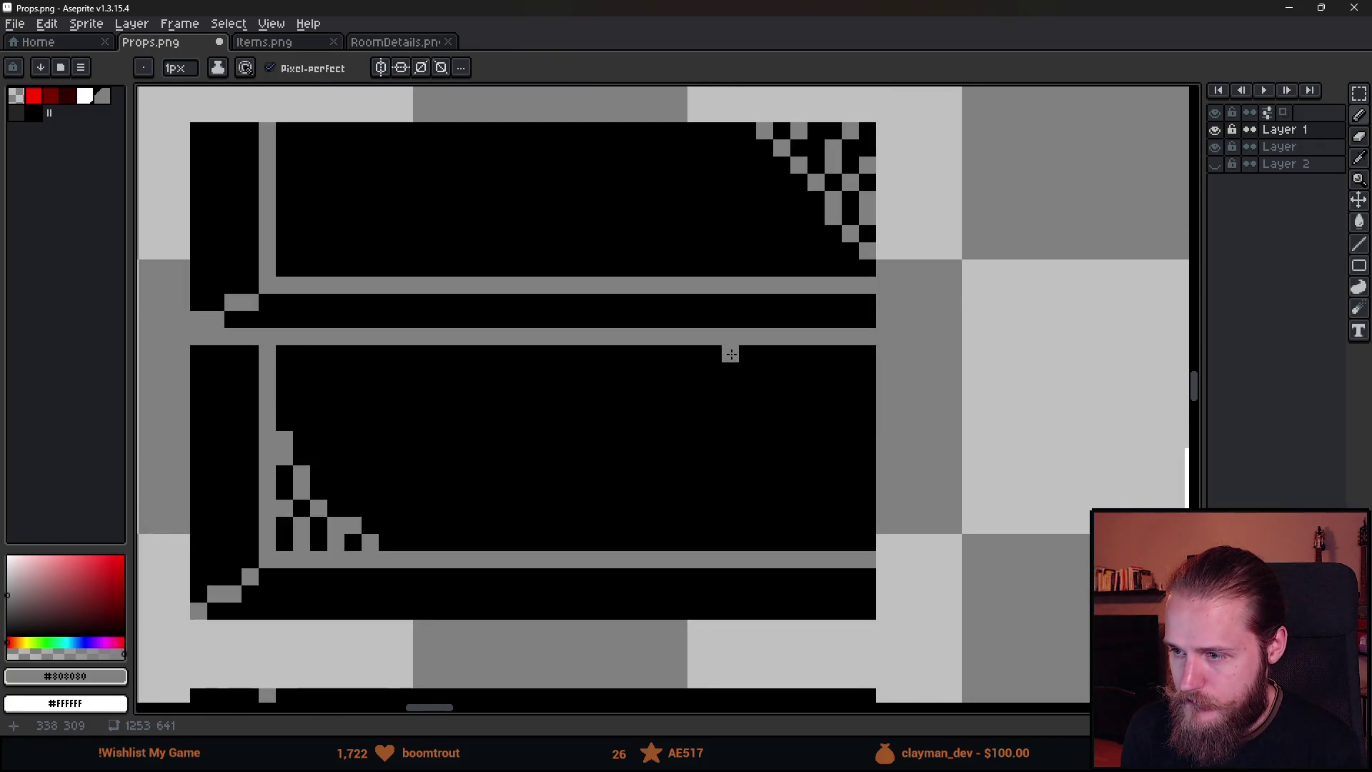
click(765, 371)
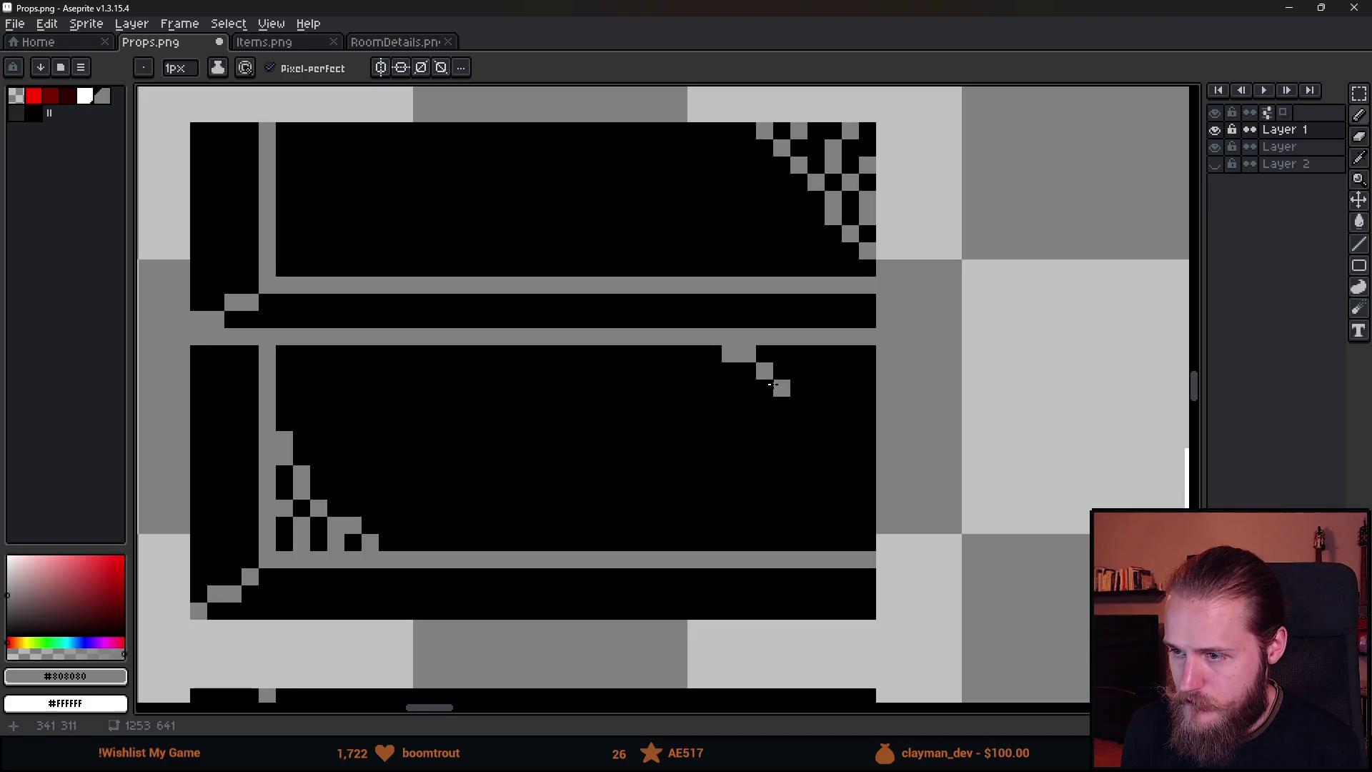
click(273, 68)
mouse_move(765, 371)
mouse_down()
mouse_move(816, 423)
mouse_move(806, 553)
mouse_move(747, 611)
mouse_up()
scroll(829, 608, down, 5)
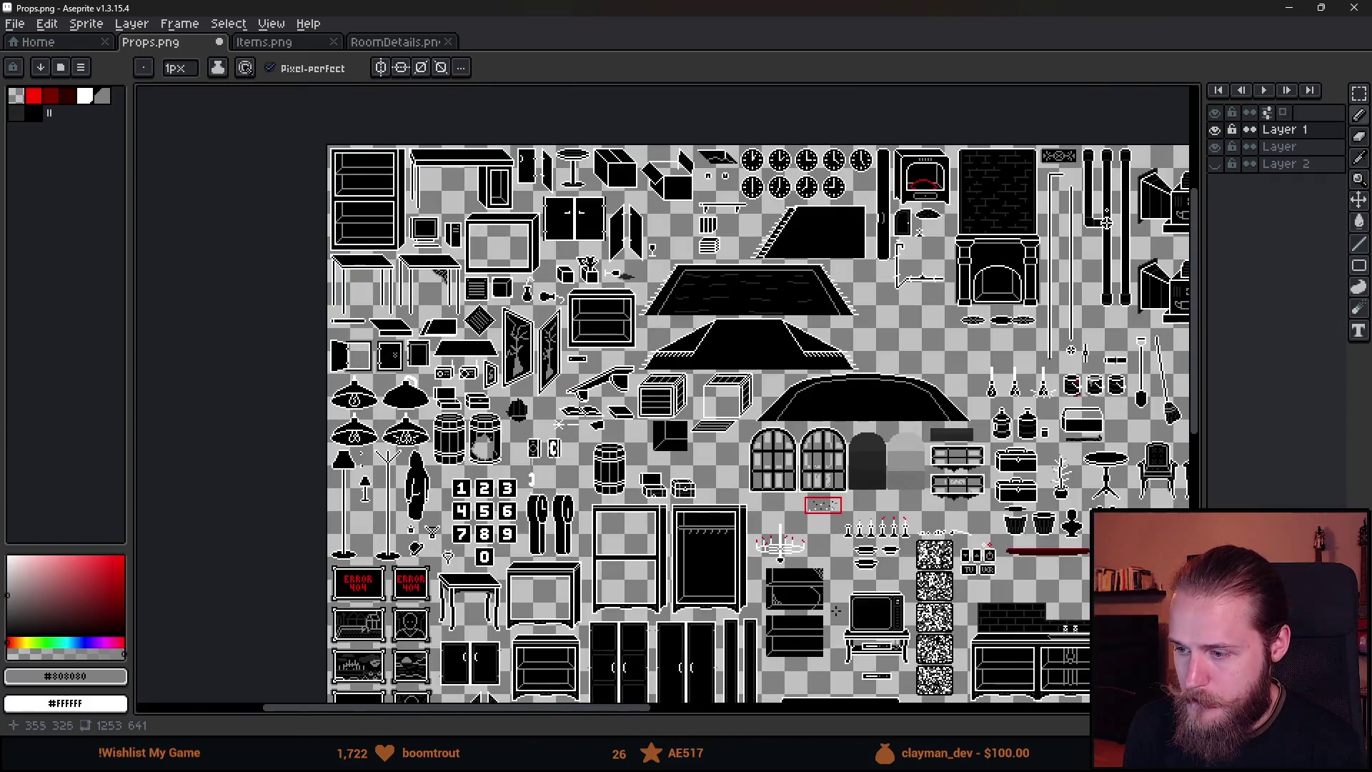
scroll(822, 608, up, 8)
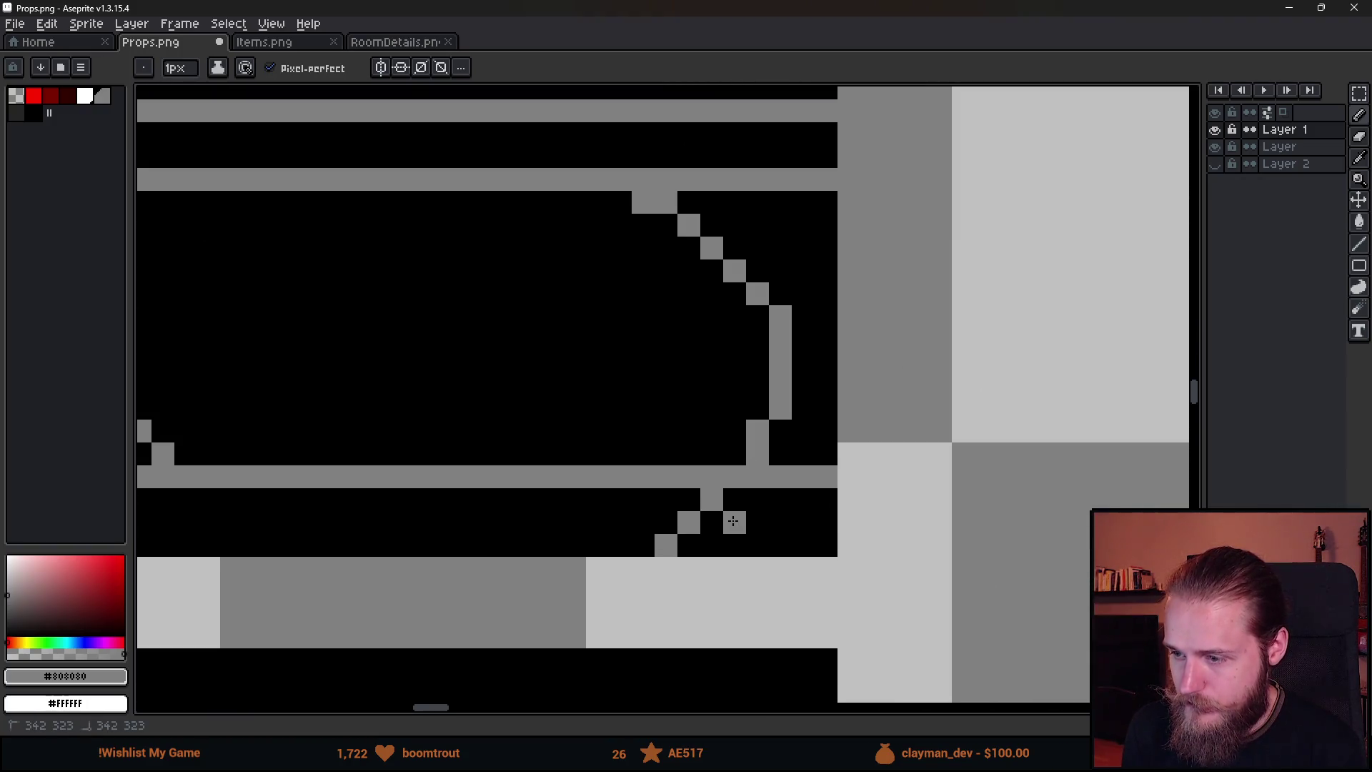
drag(733, 521, 754, 542)
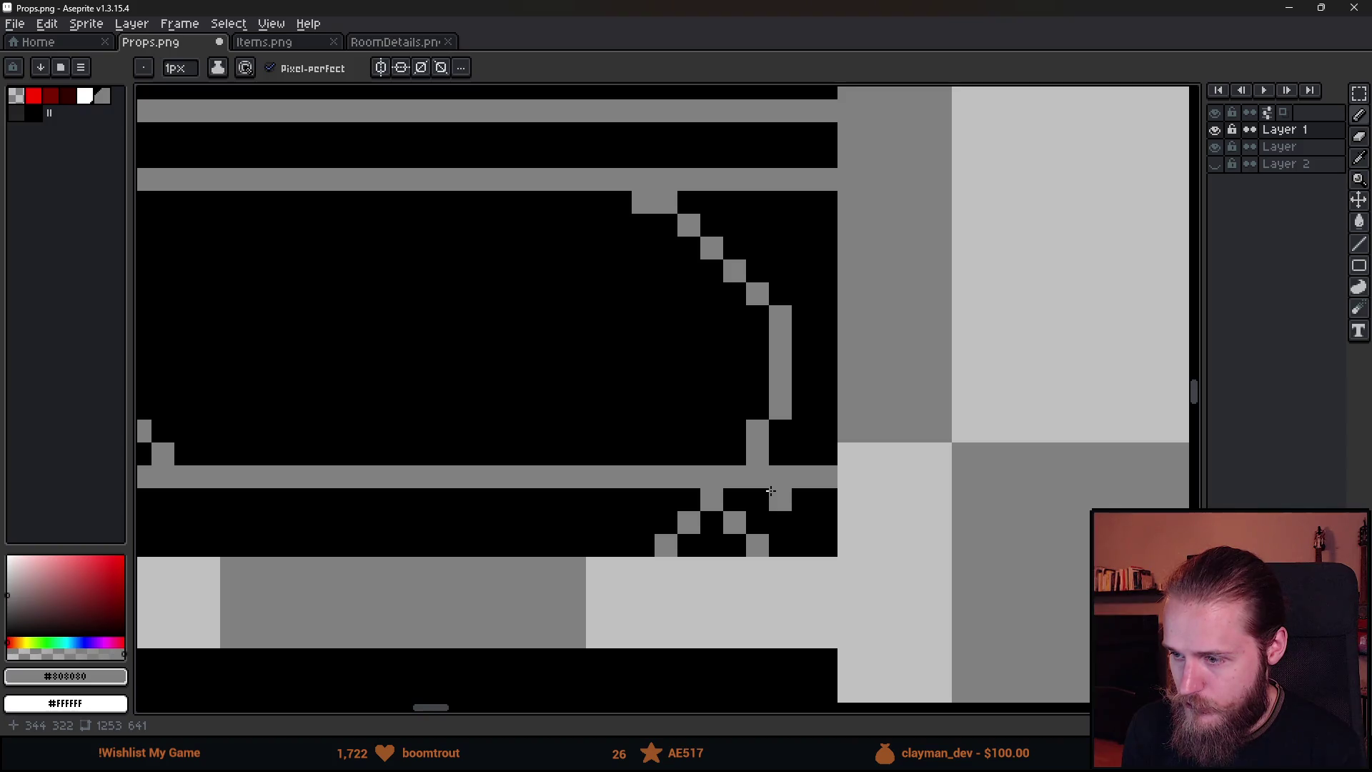
key(ctrl)
drag(795, 524, 792, 540)
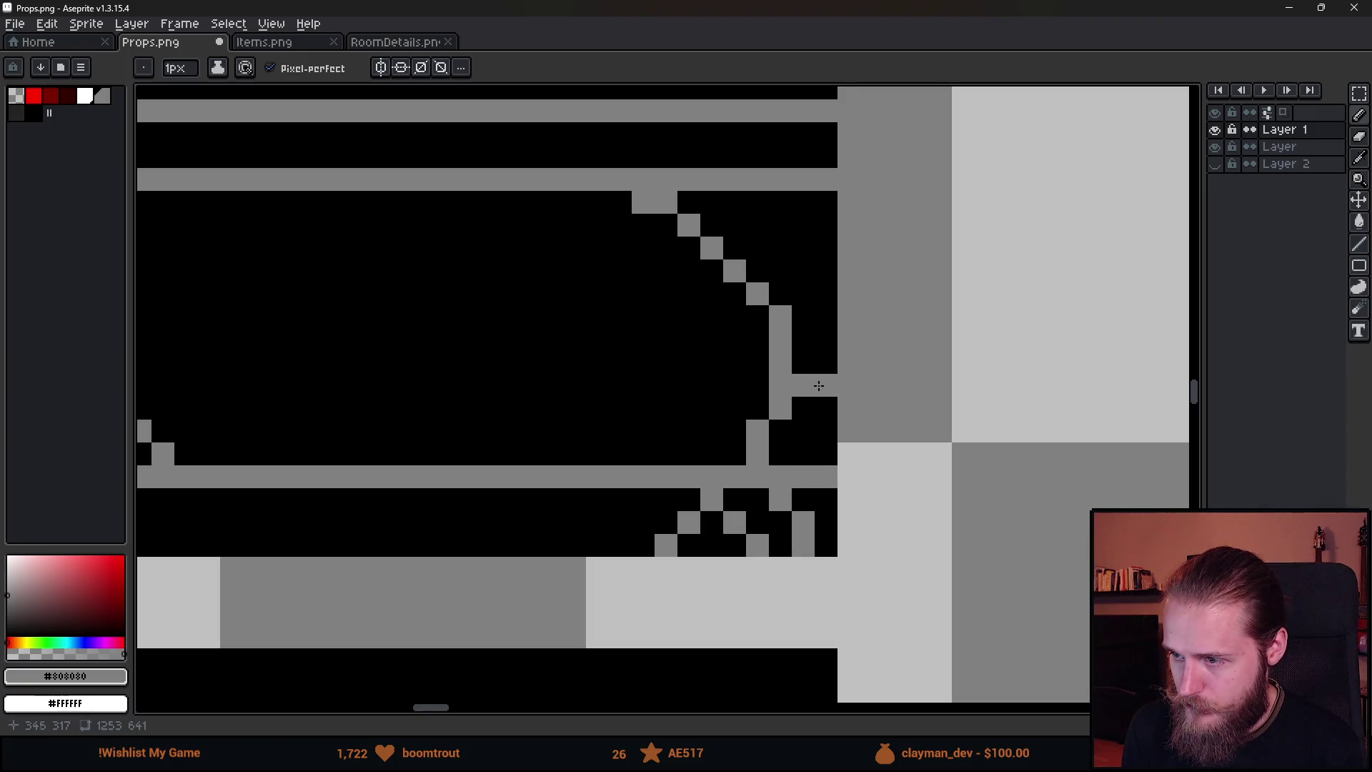
Add diagonal, vertical and zigzag grey web strands in the lower compartment's corner, erasing a stray pixel.
drag(803, 340, 798, 433)
click(796, 516)
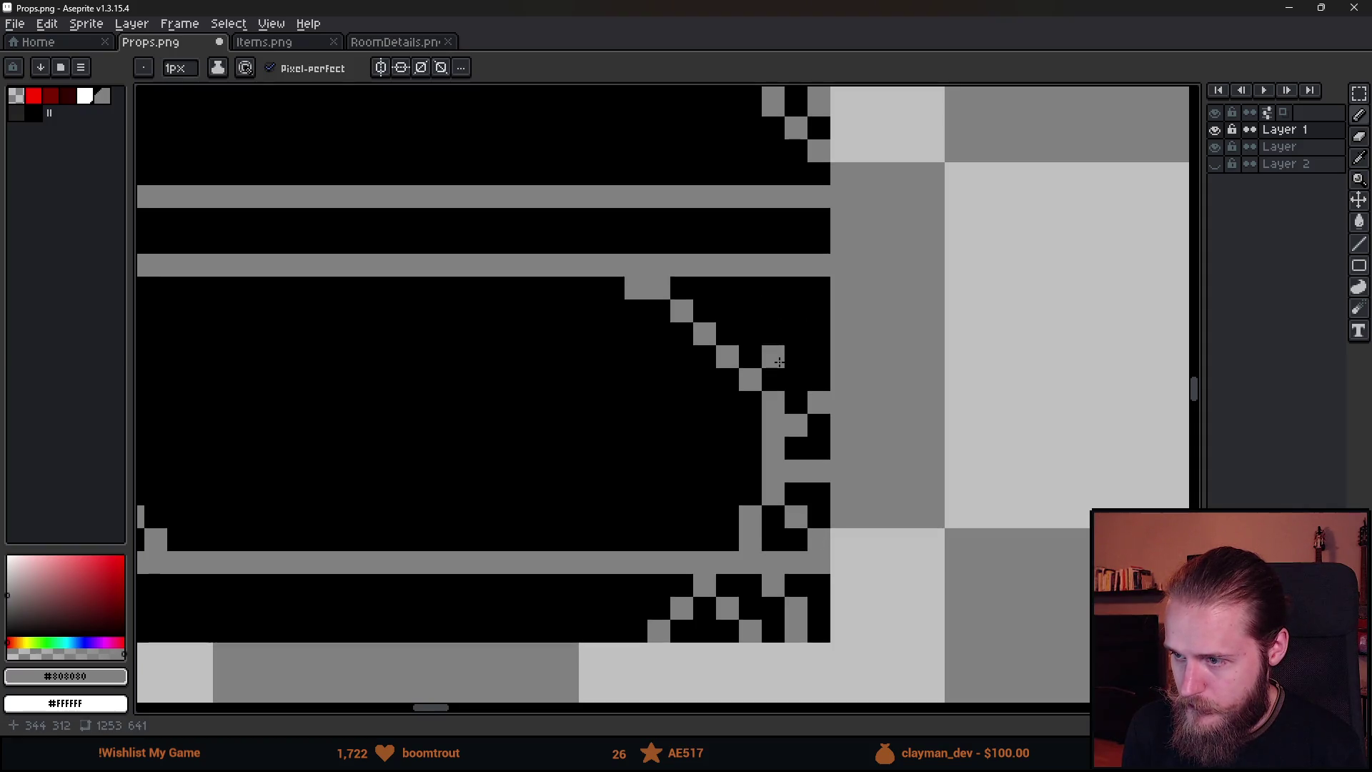
click(796, 356)
click(819, 333)
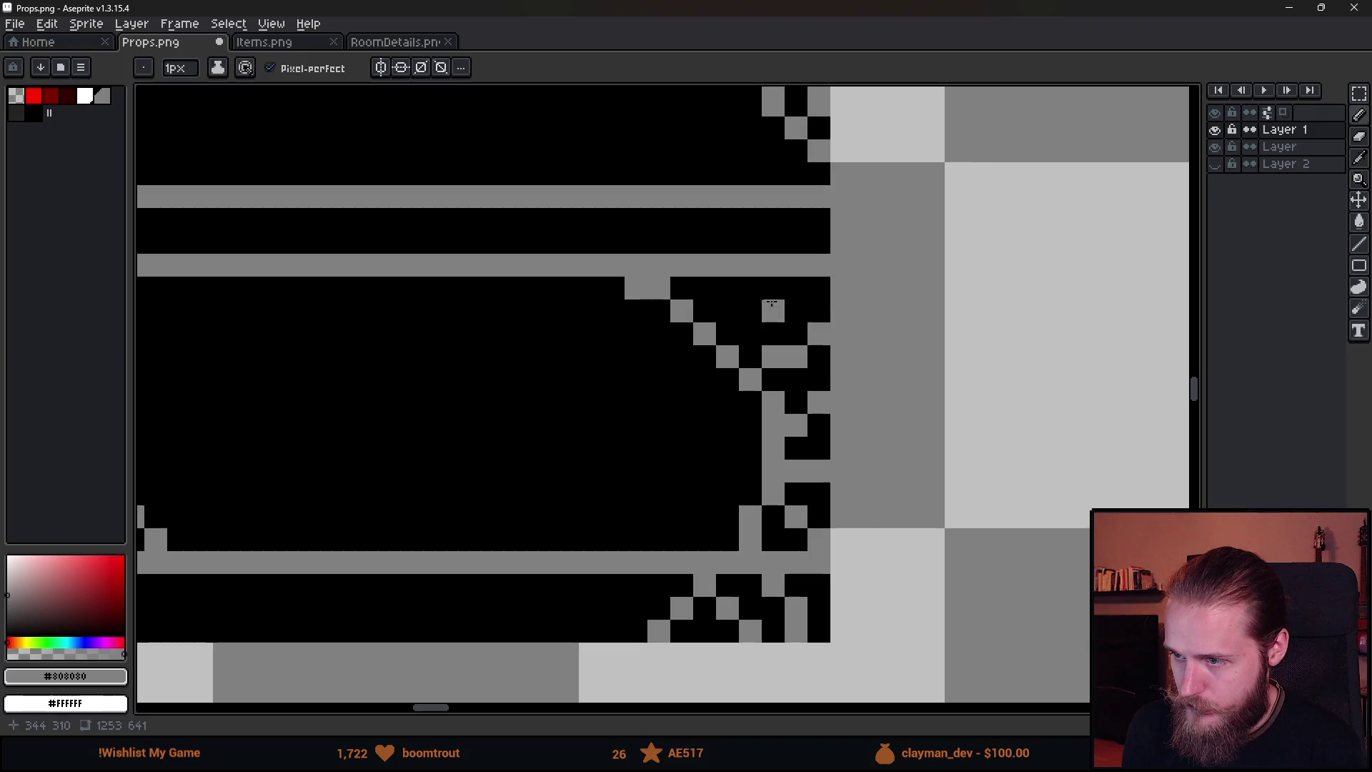
drag(796, 310, 796, 288)
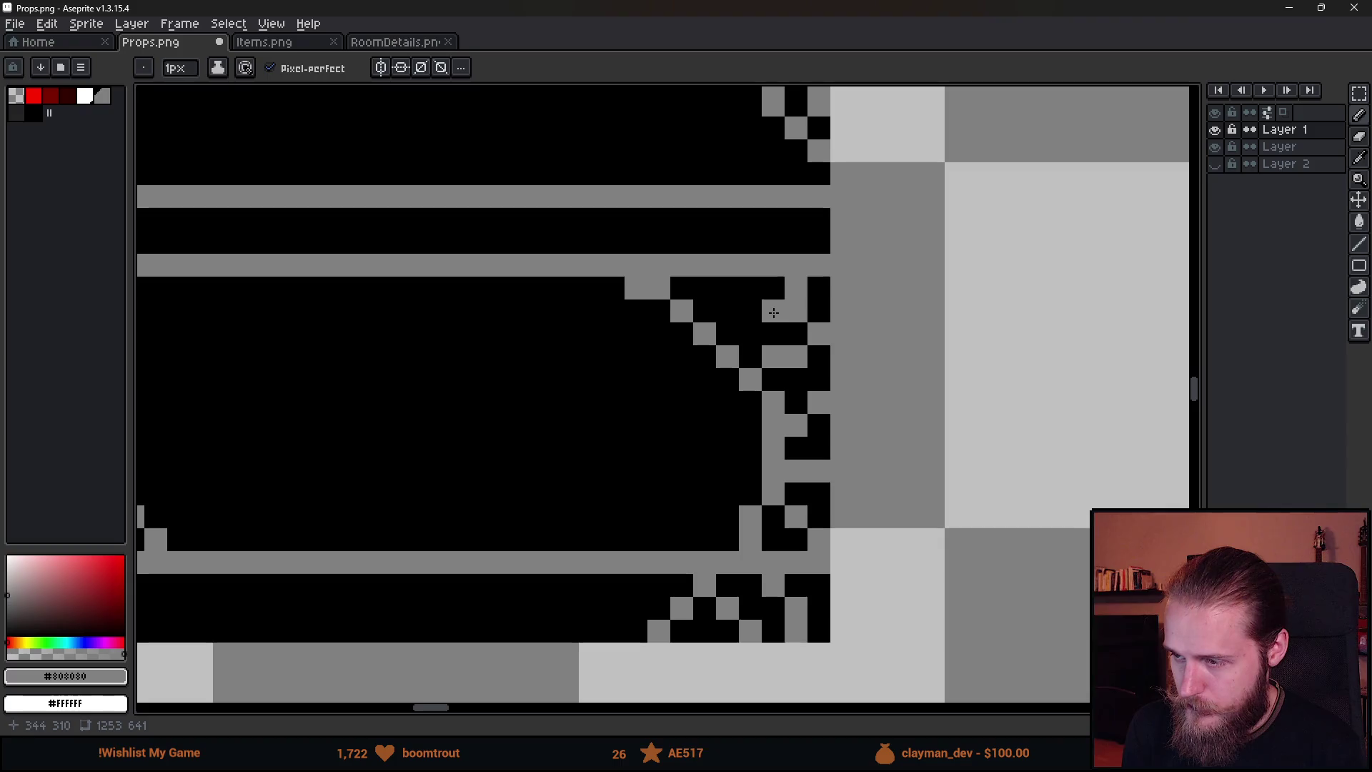
key(e)
click(796, 288)
key(b)
mouse_move(819, 288)
mouse_down()
mouse_move(796, 311)
mouse_move(751, 288)
mouse_move(726, 311)
mouse_up()
scroll(728, 448, down, 9)
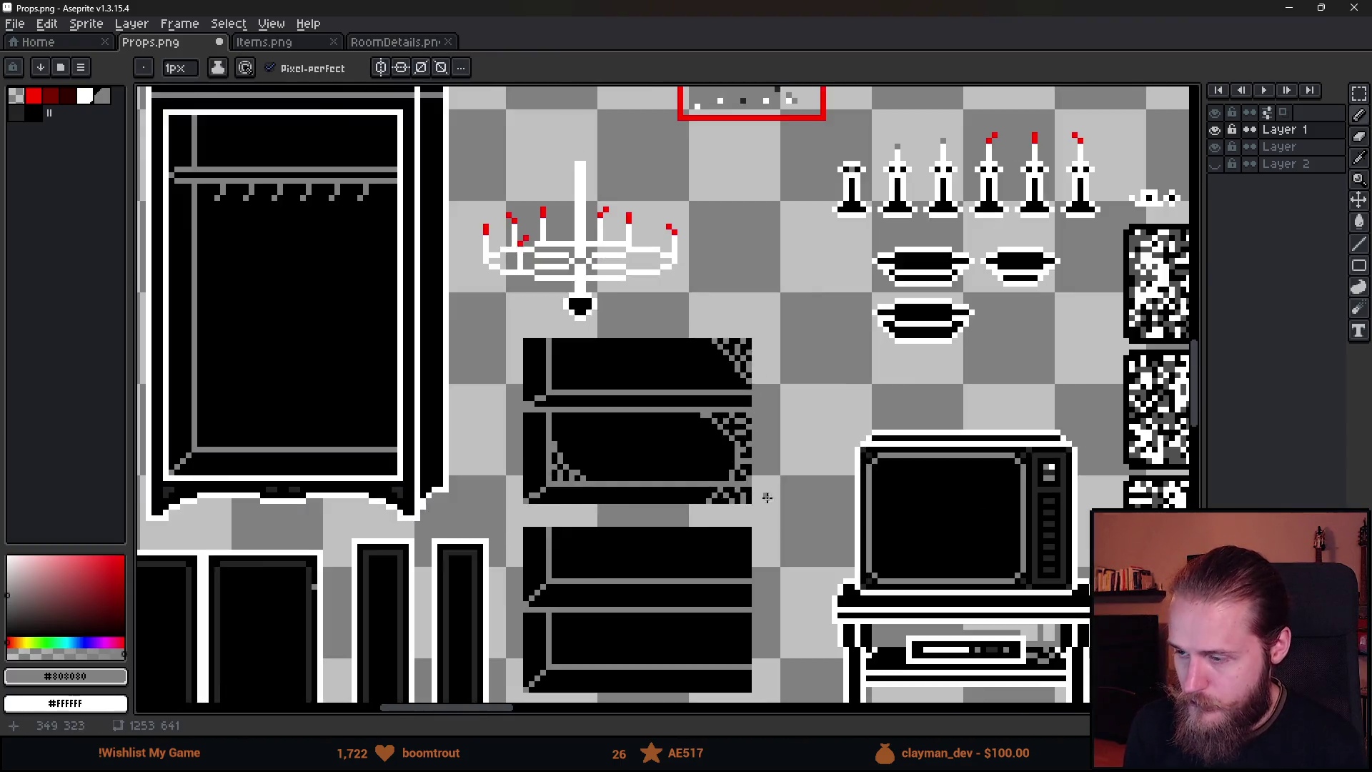
Draw a diagonal grey strand from the drawer corner with checker pixels and a short web bar.
scroll(820, 556, up, 2)
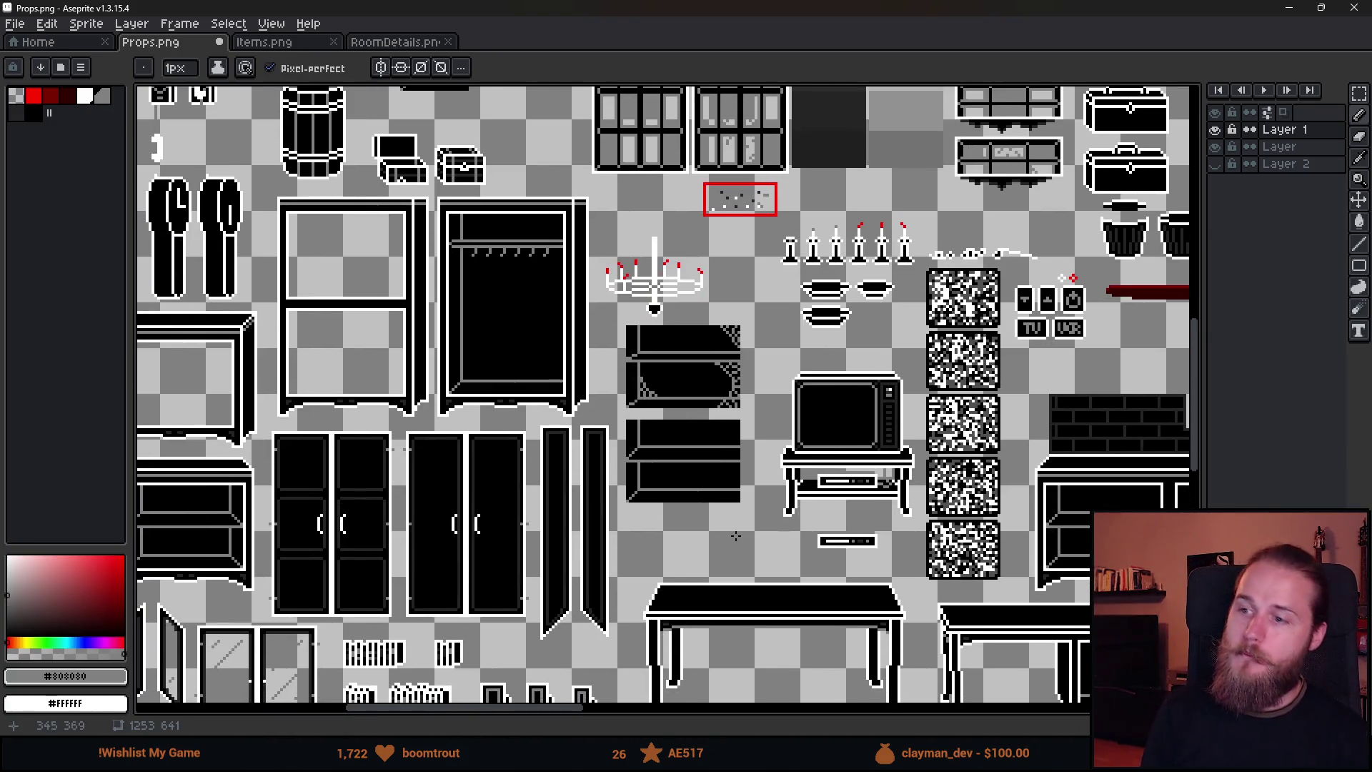
scroll(691, 502, up, 2)
scroll(714, 465, up, 2)
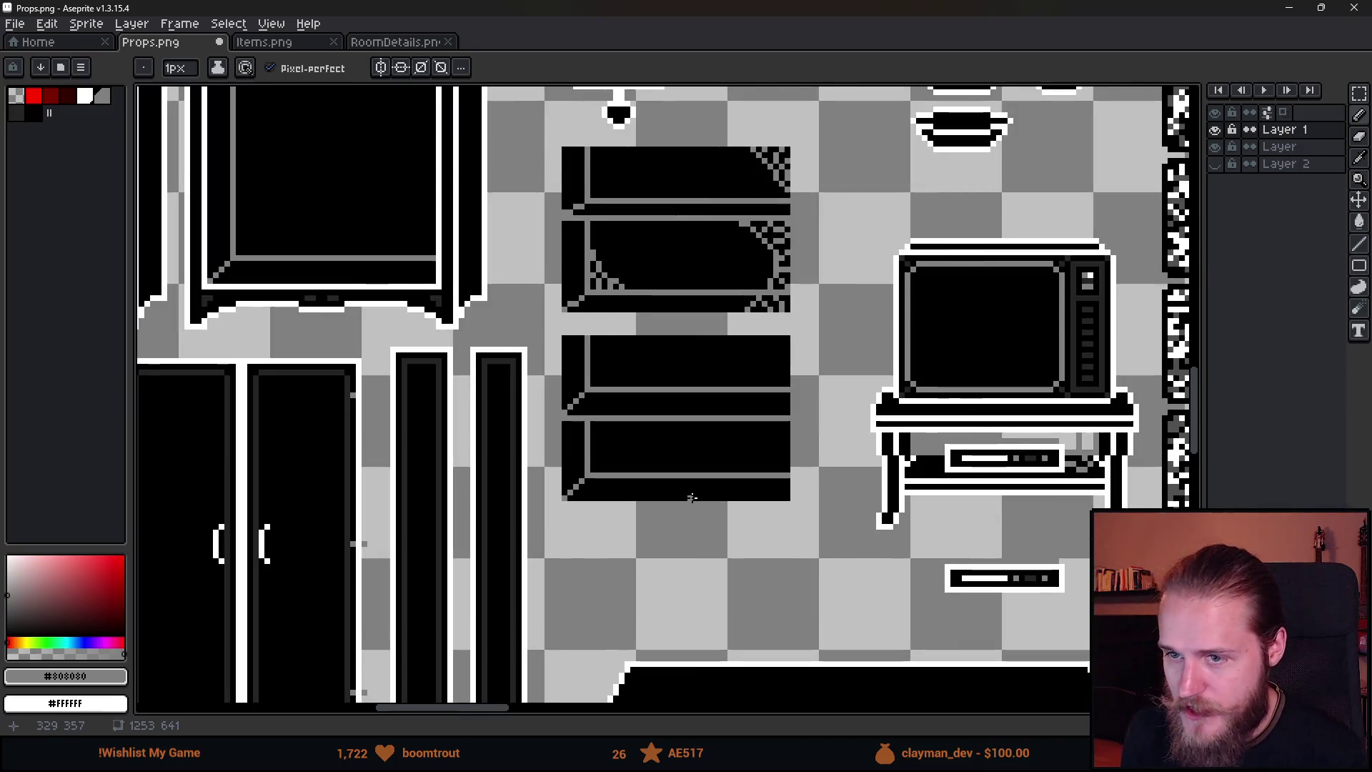
scroll(742, 426, down, 2)
scroll(721, 415, up, 2)
scroll(700, 421, down, 2)
scroll(686, 429, up, 2)
scroll(615, 437, up, 1)
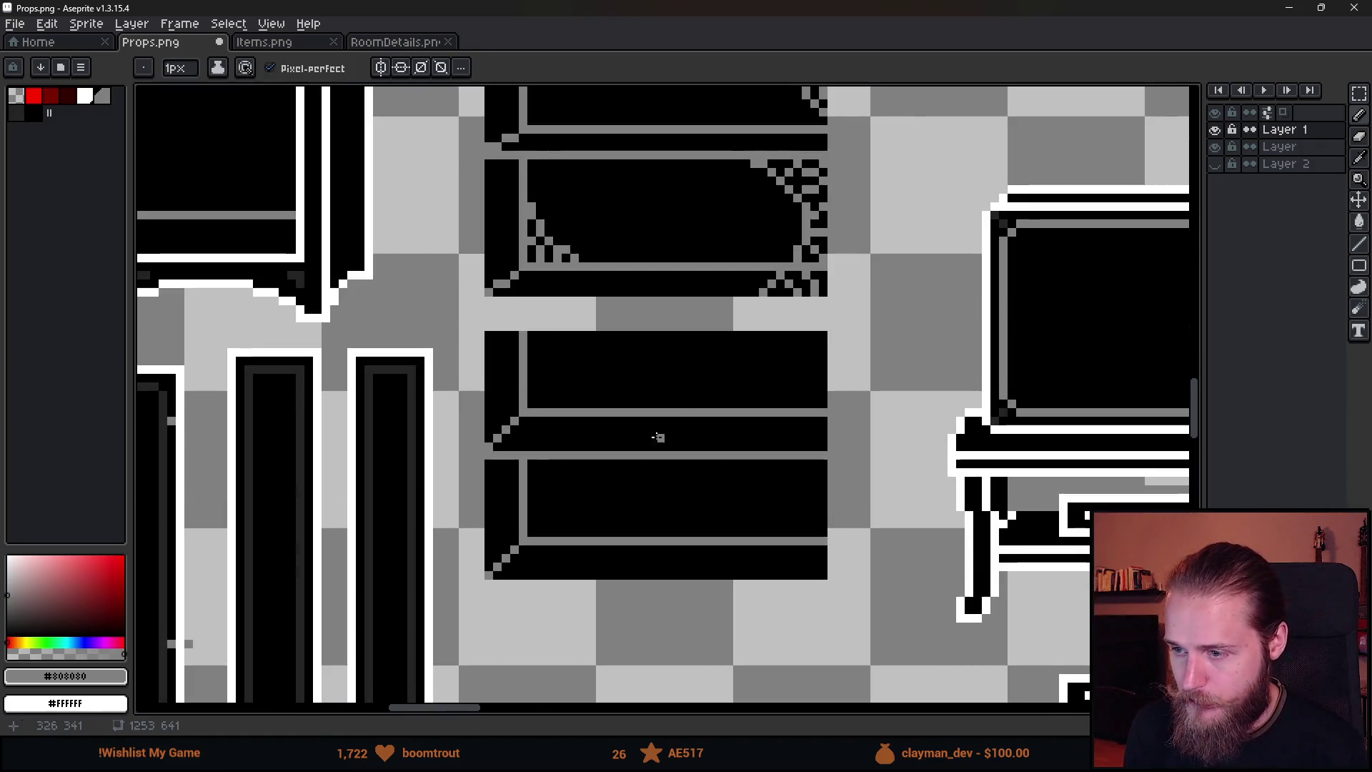
scroll(797, 413, down, 1)
scroll(792, 436, up, 4)
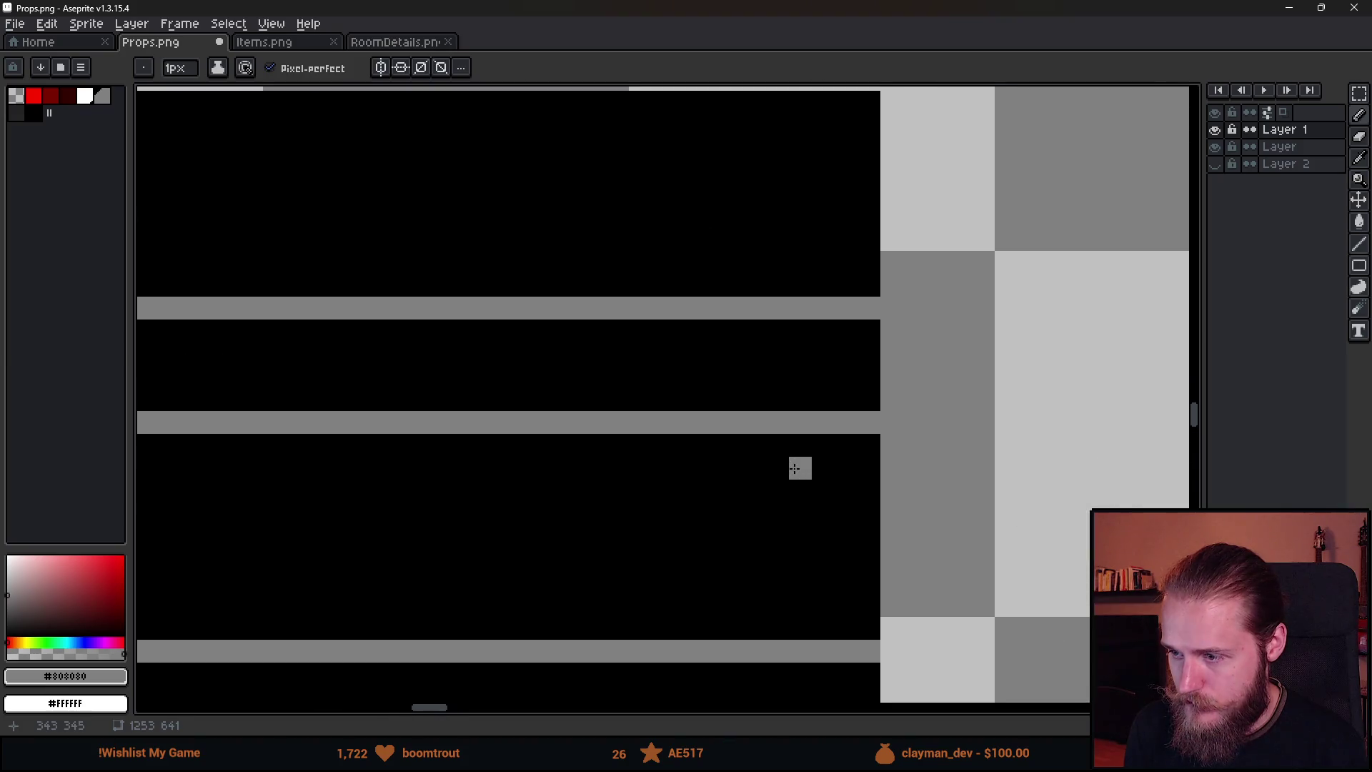
drag(802, 474, 866, 583)
scroll(886, 585, down, 3)
scroll(886, 584, up, 2)
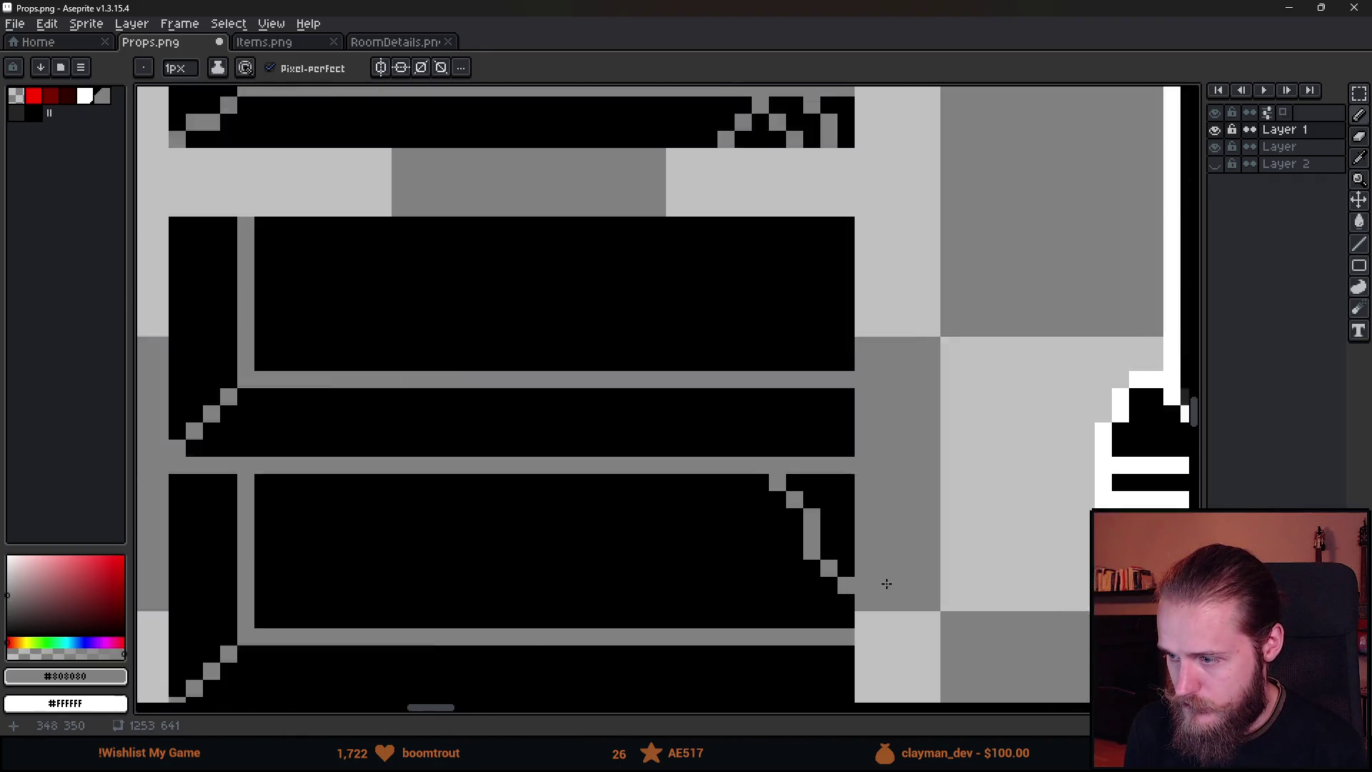
scroll(887, 585, up, 1)
click(810, 470)
click(789, 444)
click(810, 517)
click(832, 516)
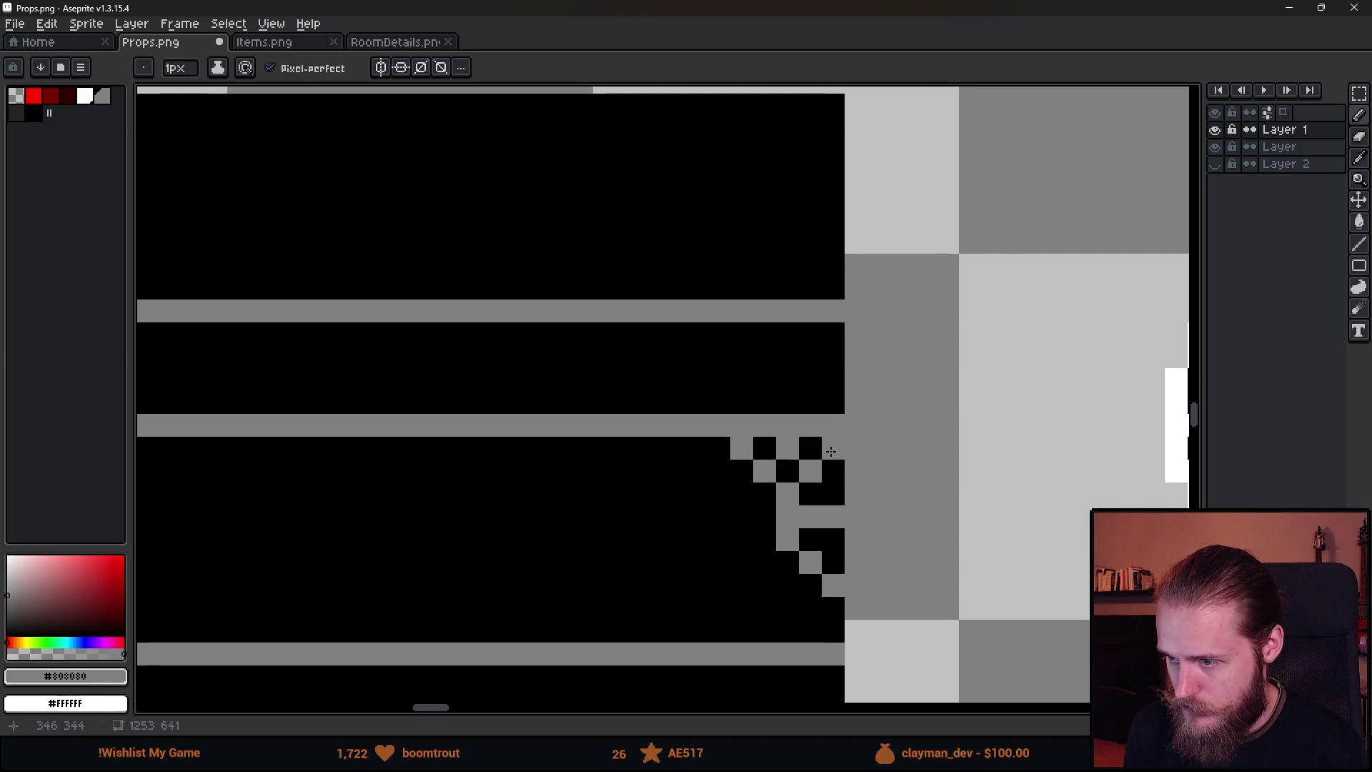
Undo the horizontal bar and stray grey pixels, tidying the checkered web.
key(ctrl+z)
key(ctrl+z)
click(832, 539)
scroll(862, 632, down, 5)
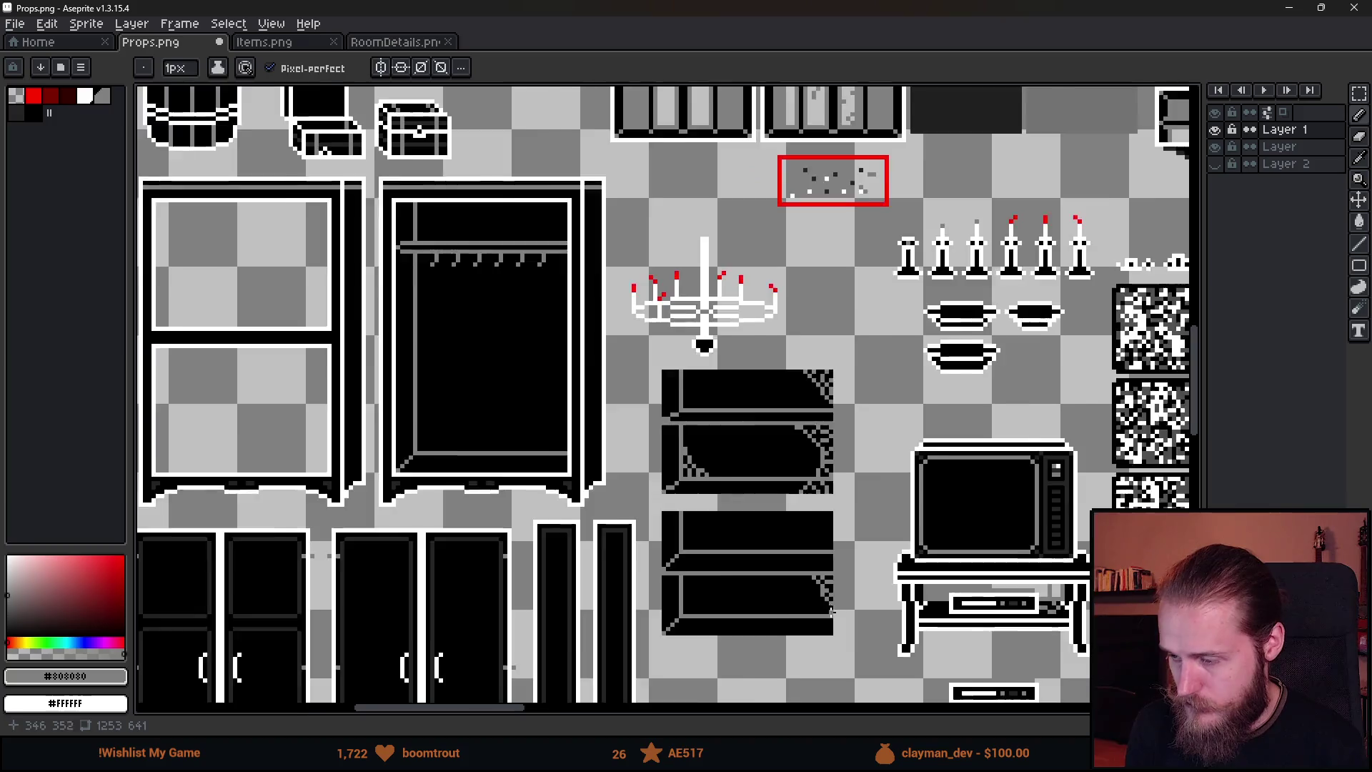
scroll(843, 623, up, 5)
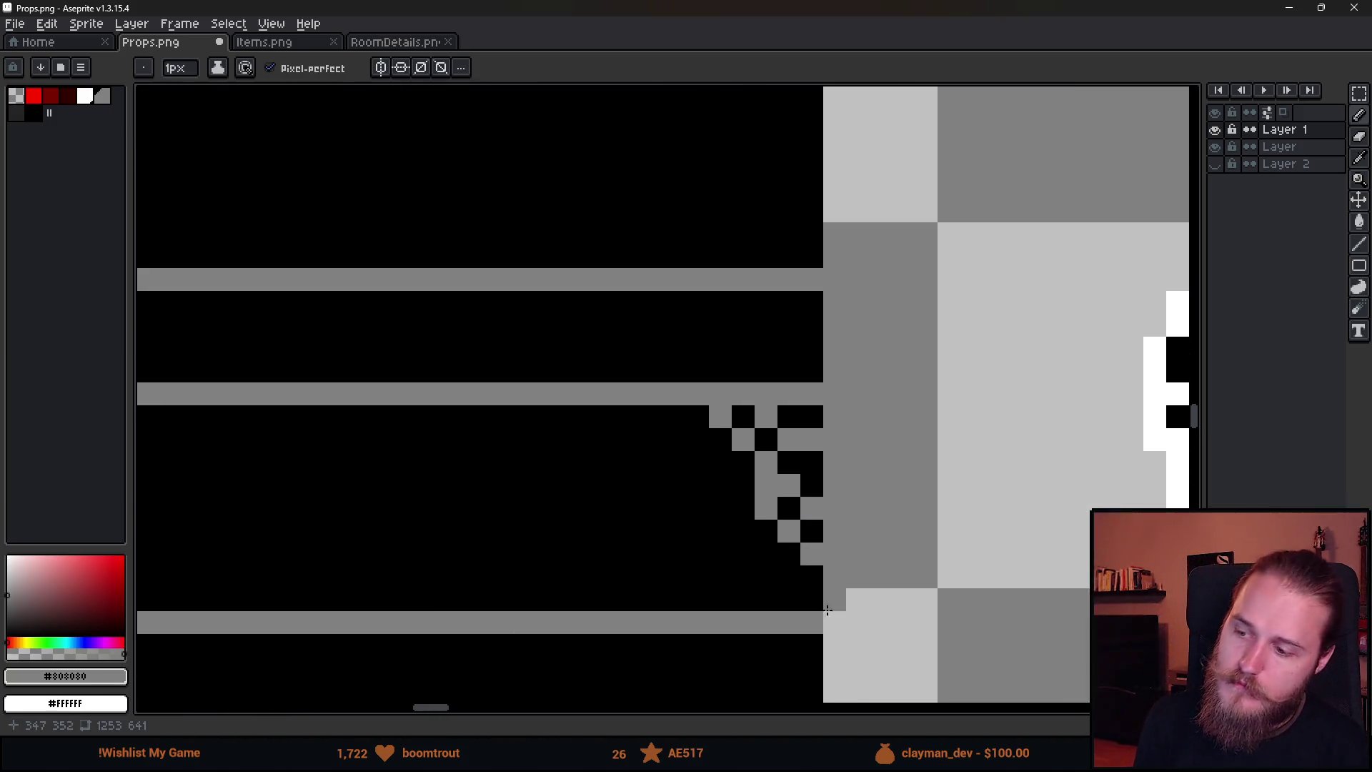
key(ctrl+z)
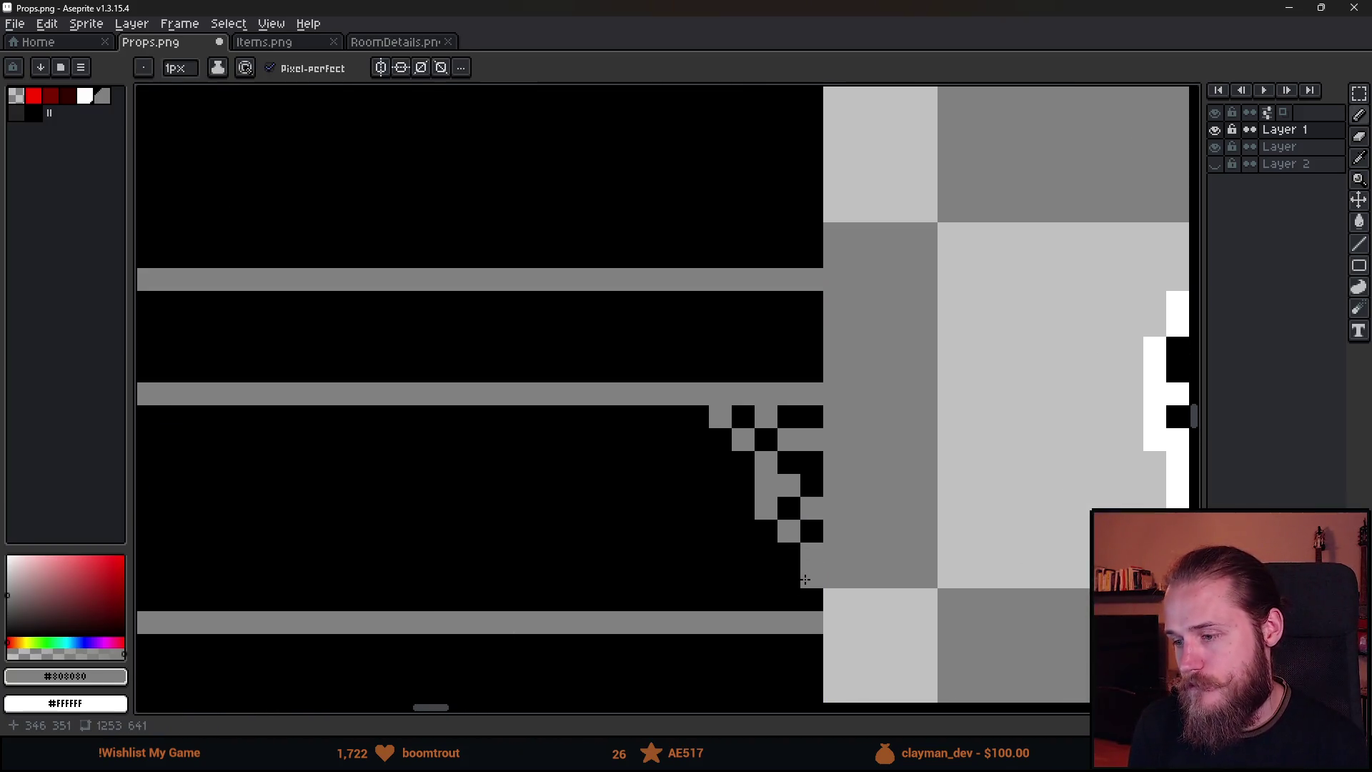
key(ctrl+z)
key(e)
scroll(847, 620, down, 5)
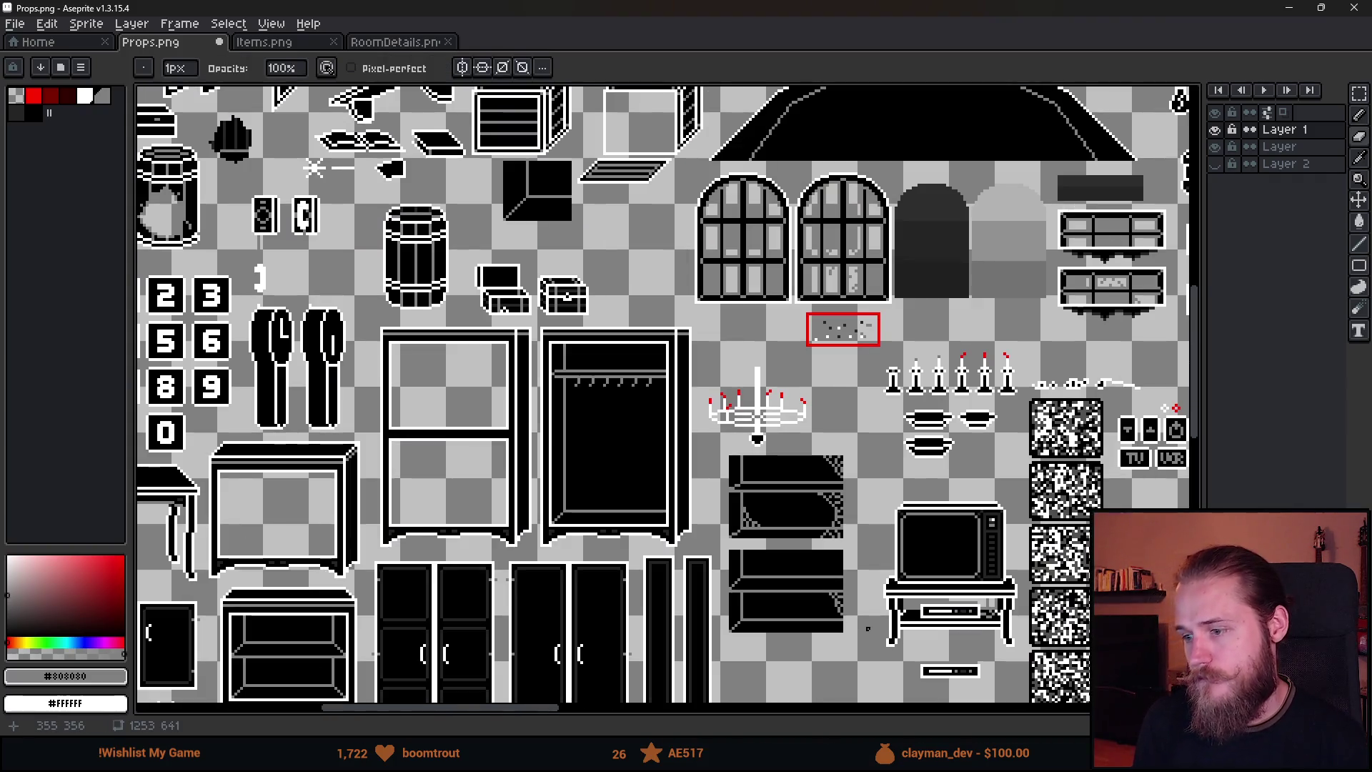
scroll(867, 628, up, 5)
key(b)
Look over the finished shelves, then switch to the cobweb reference images in the browser.
scroll(865, 634, down, 3)
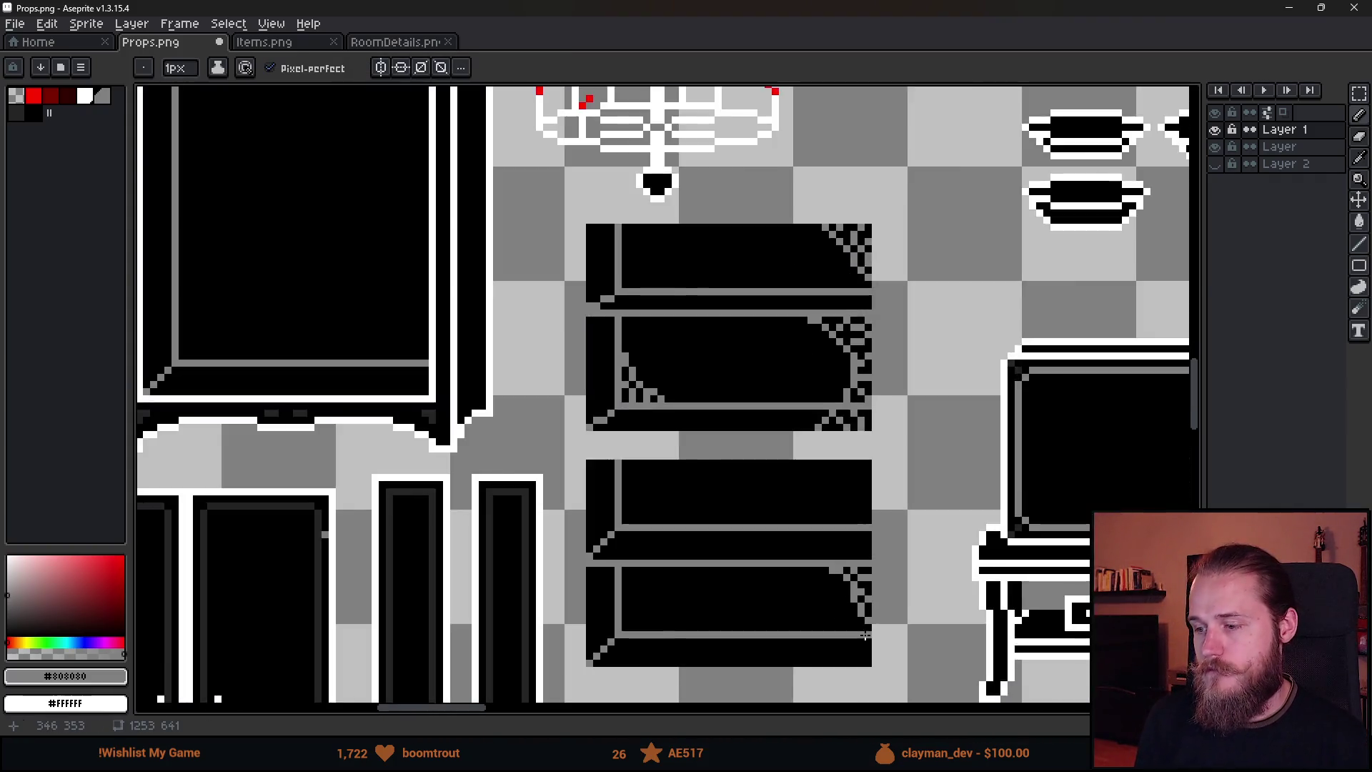
scroll(864, 635, down, 3)
scroll(794, 478, up, 1)
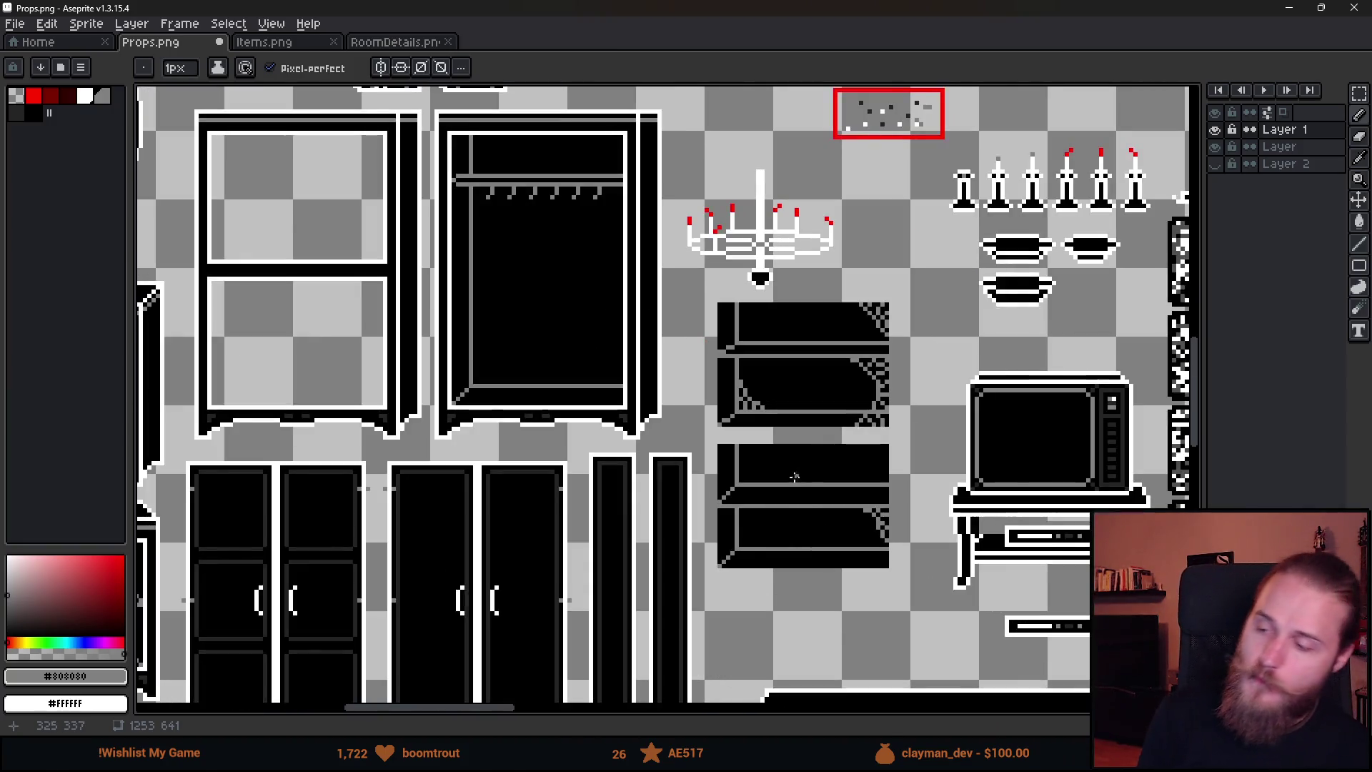
scroll(794, 479, up, 1)
drag(834, 533, 692, 491)
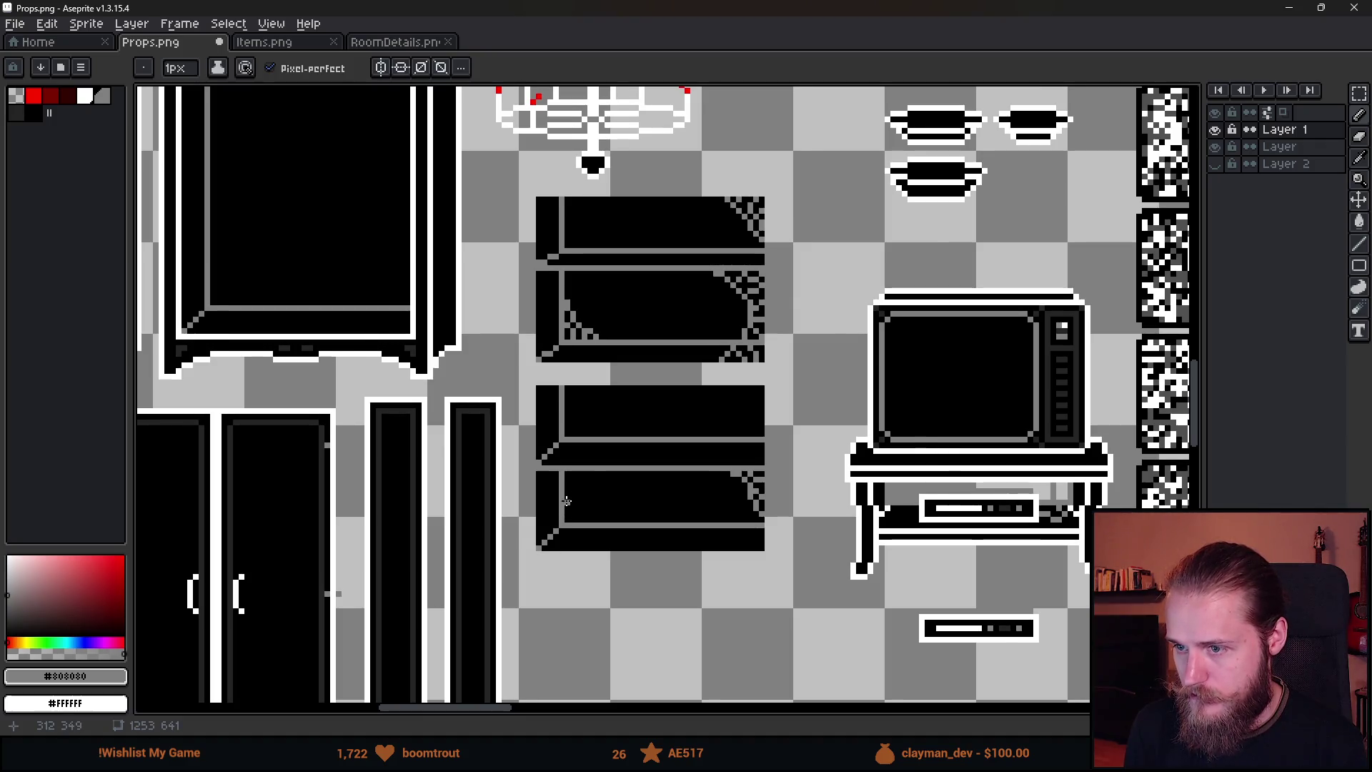
scroll(565, 520, up, 1)
scroll(566, 501, up, 1)
drag(599, 422, 609, 461)
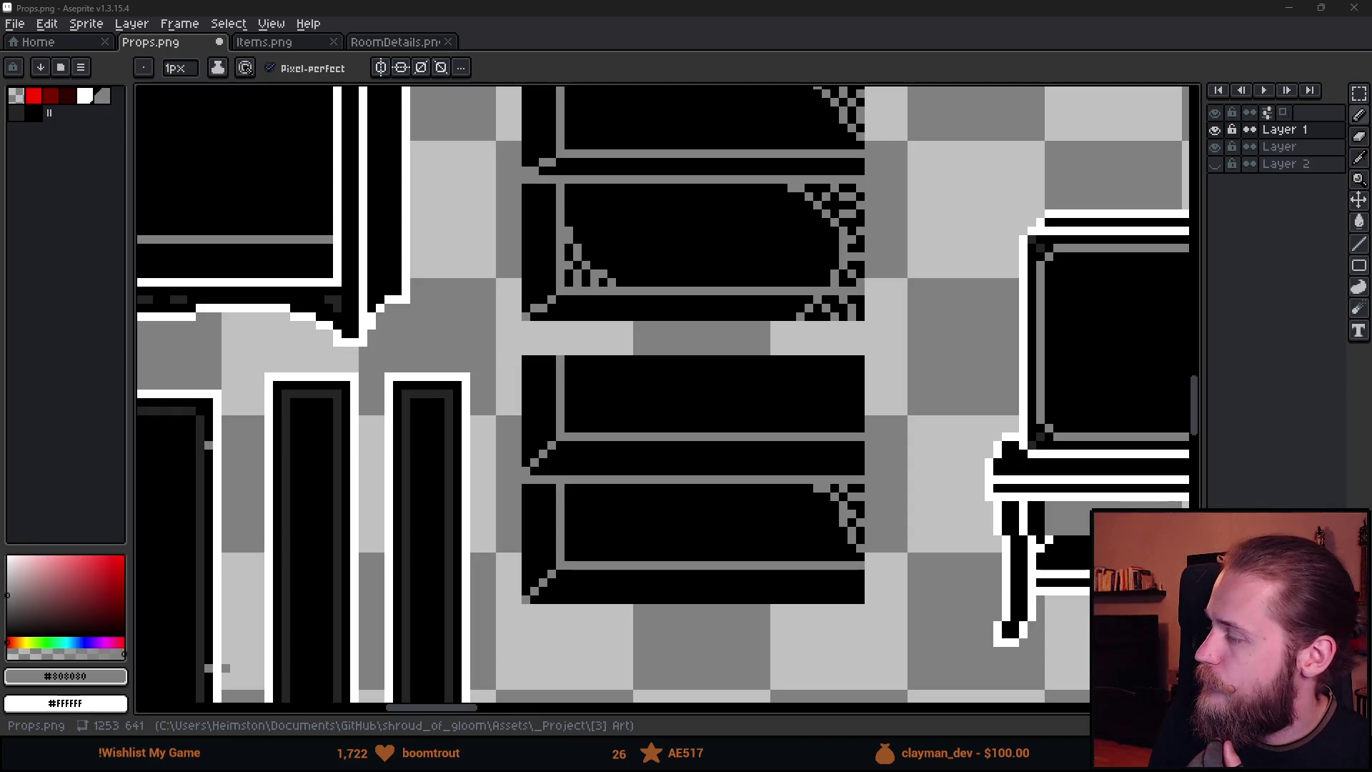
key(alt+Tab)
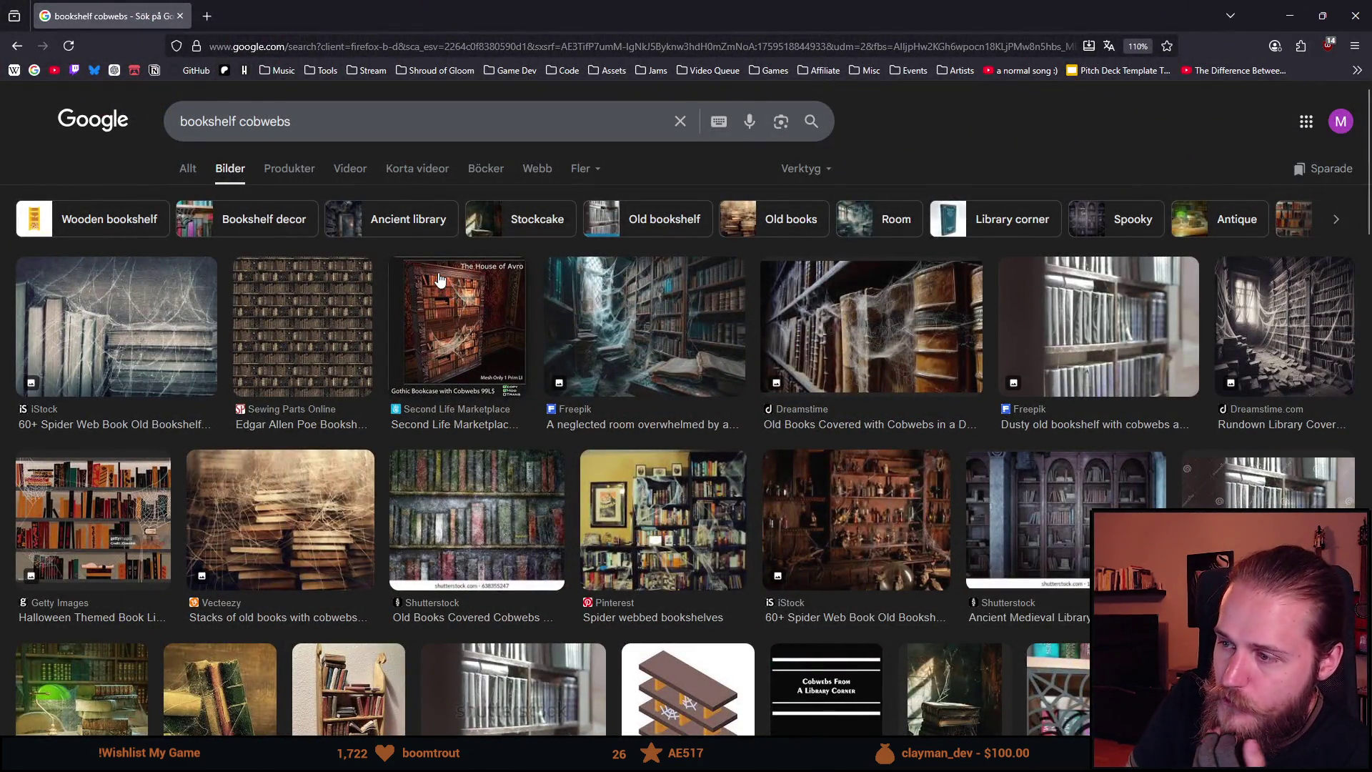
Browse the bookshelf cobwebs results, preview the StockCake library cobwebs image, then minimize Firefox.
scroll(441, 319, down, 3)
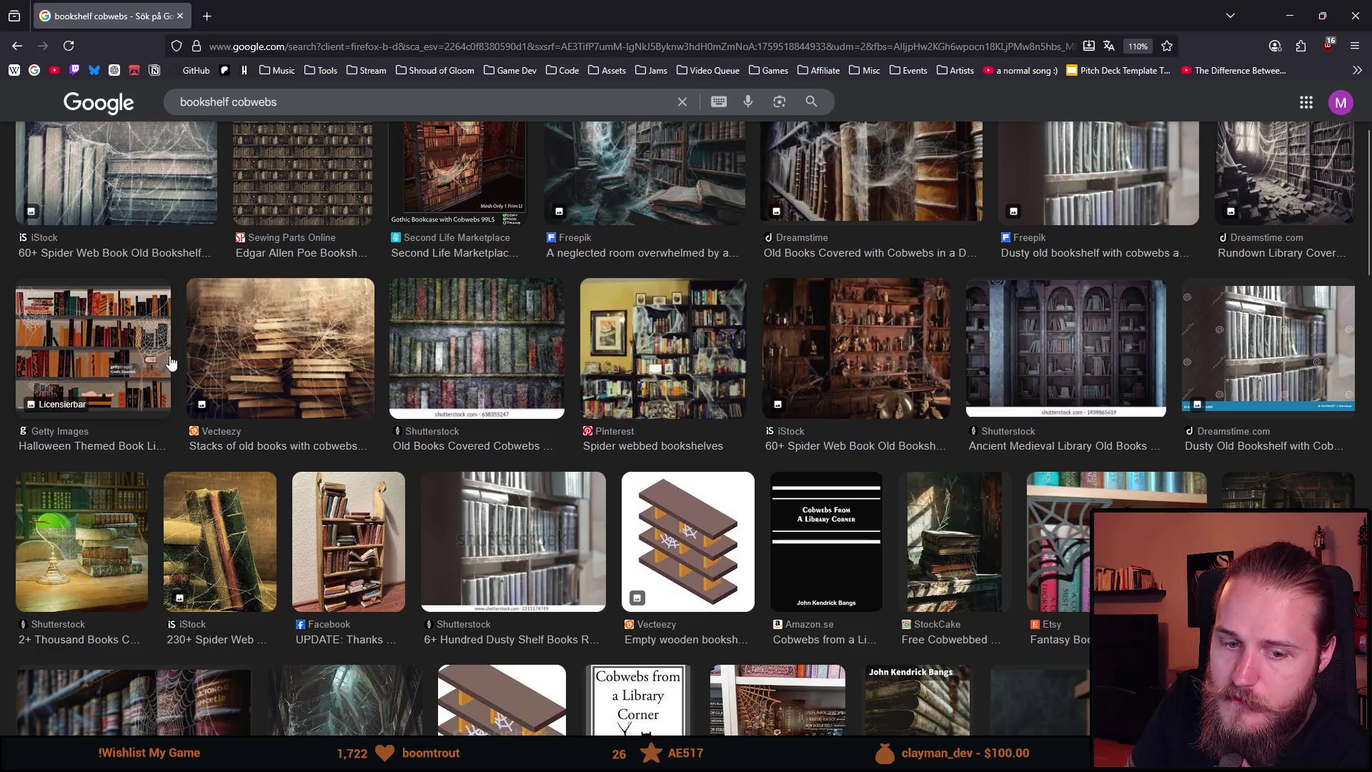
scroll(146, 357, down, 3)
scroll(148, 360, down, 1)
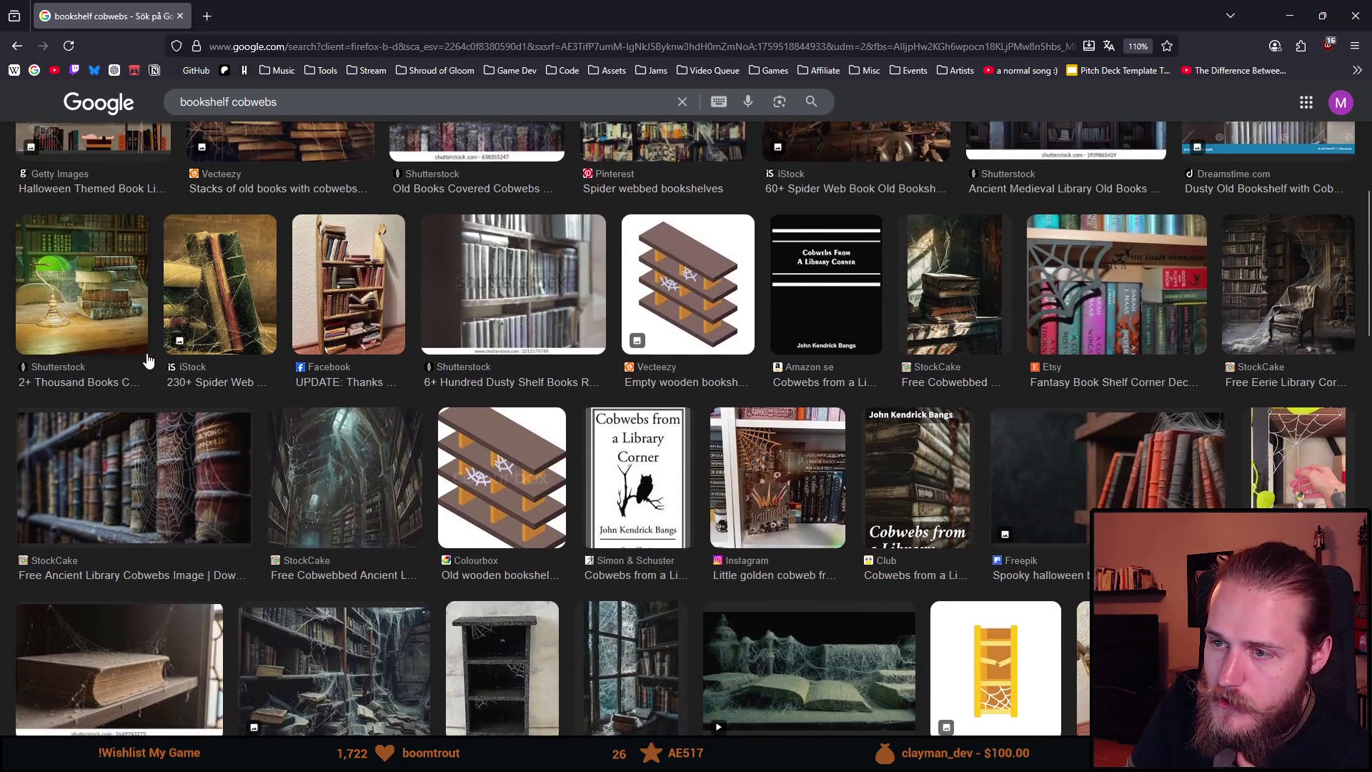
scroll(146, 361, down, 4)
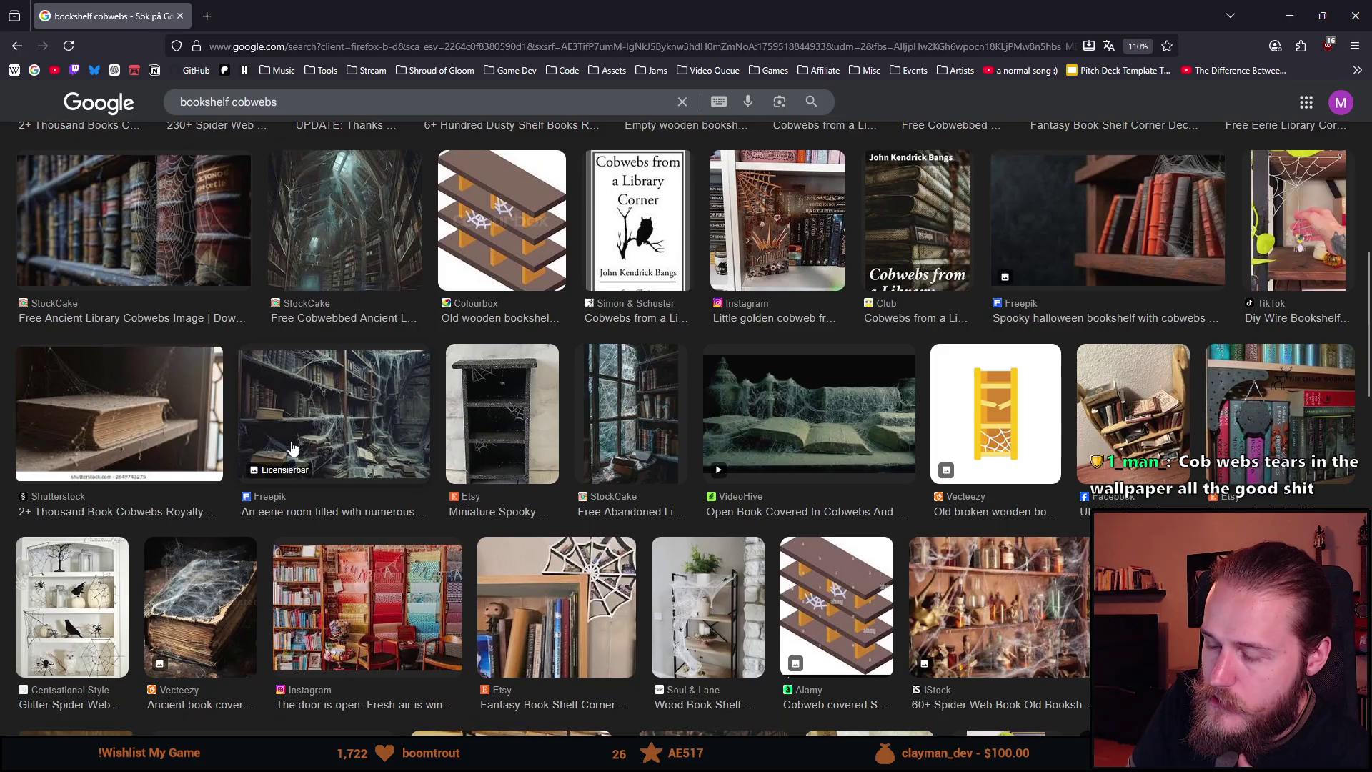
scroll(292, 449, down, 8)
scroll(291, 443, down, 1)
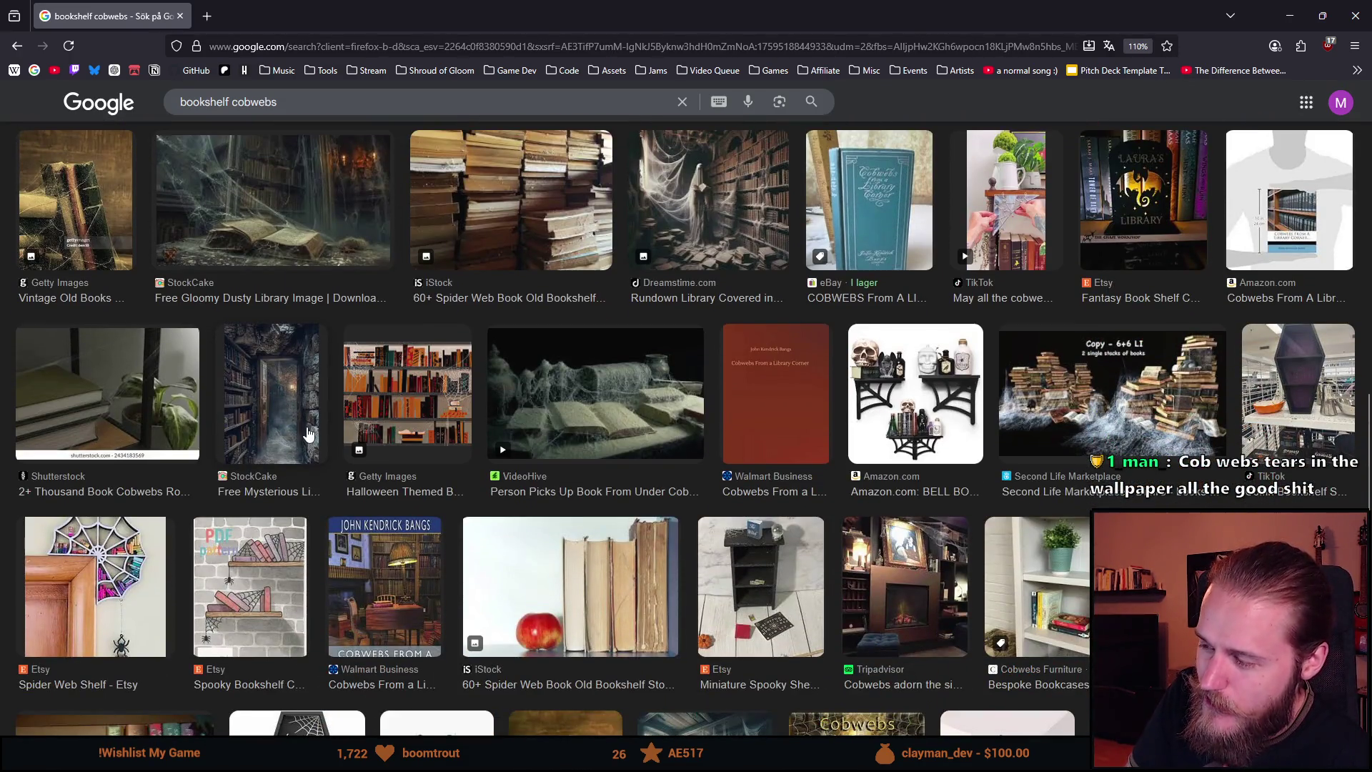
scroll(309, 434, down, 6)
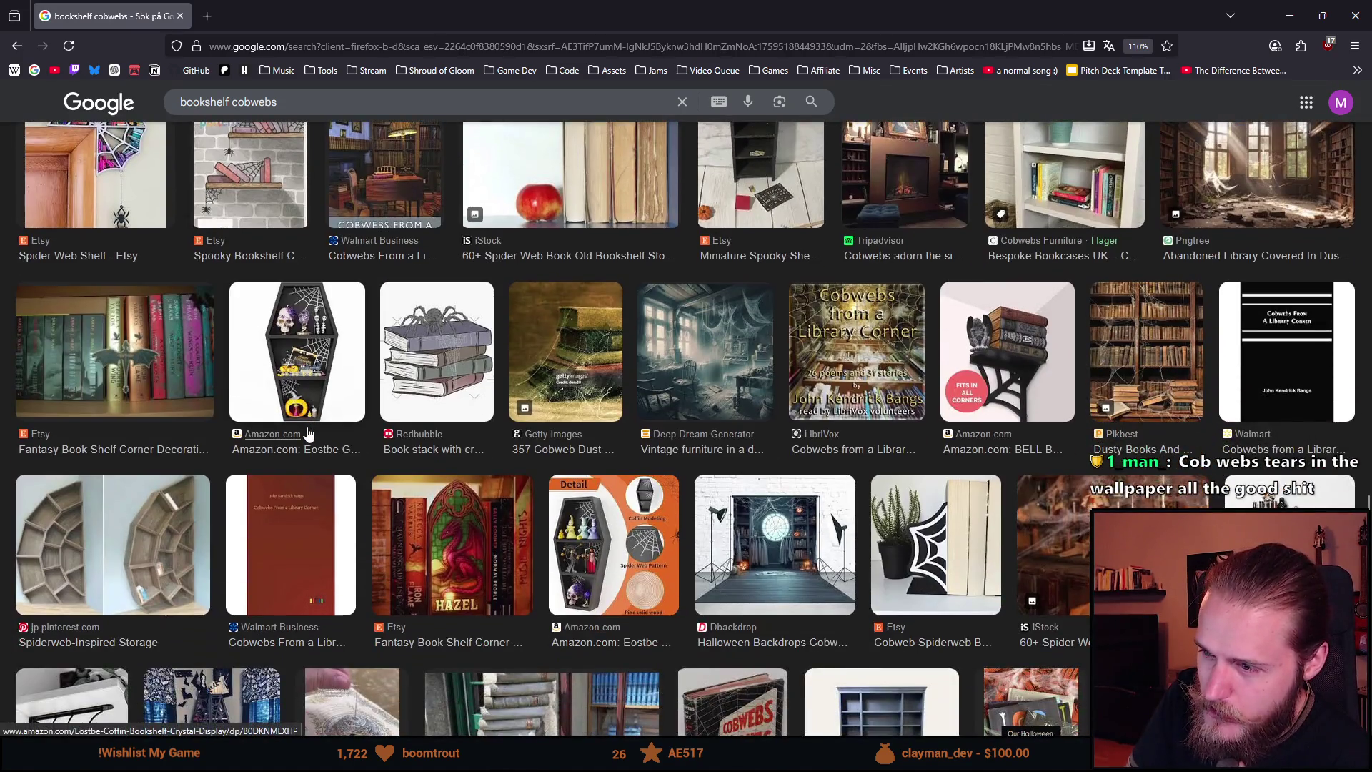
scroll(309, 434, down, 4)
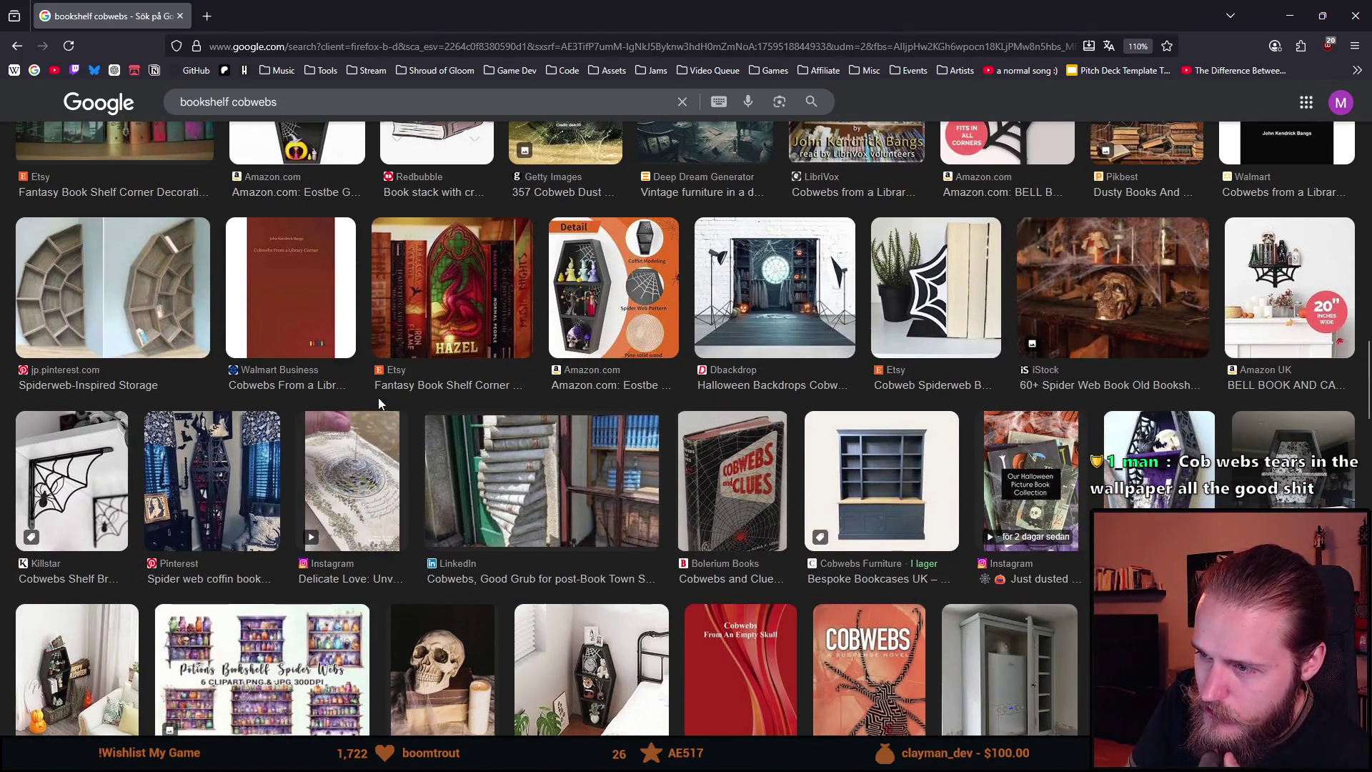
scroll(378, 403, down, 1)
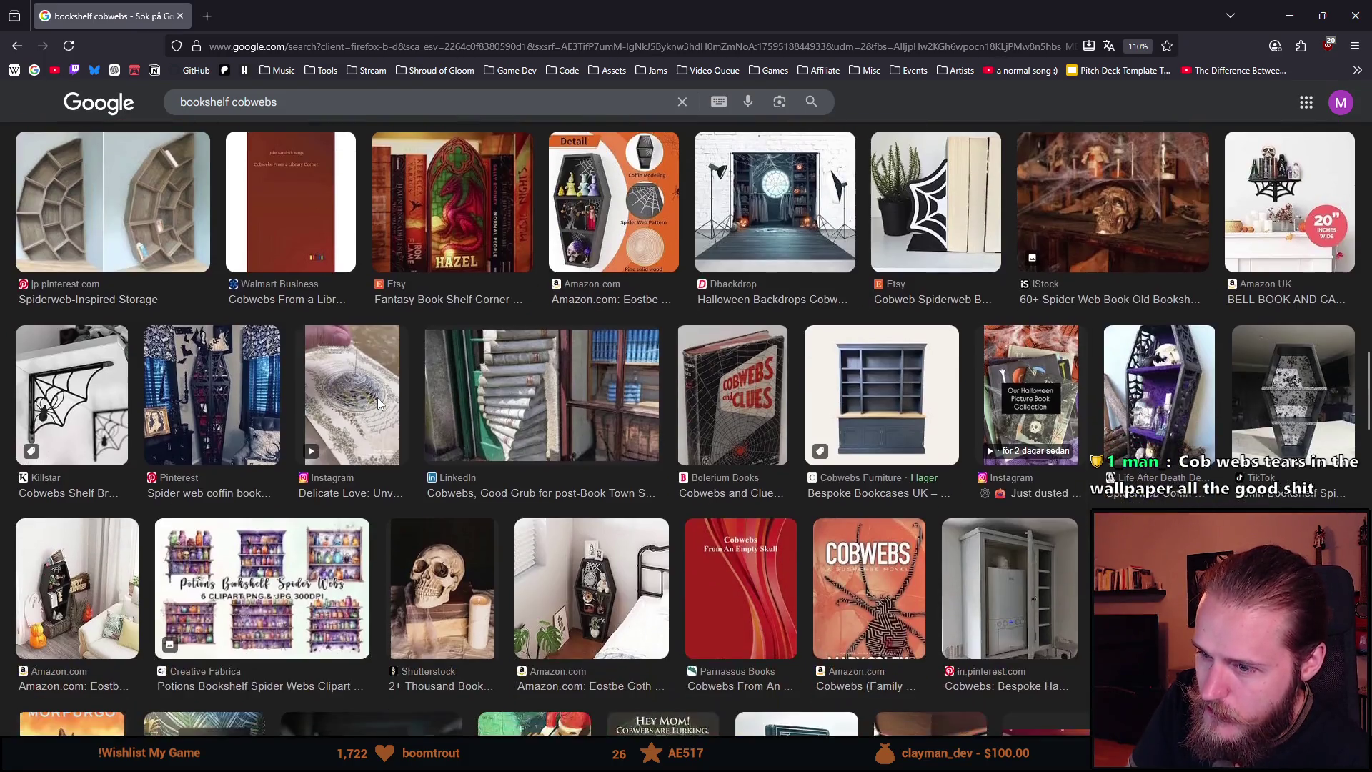
scroll(379, 404, down, 1)
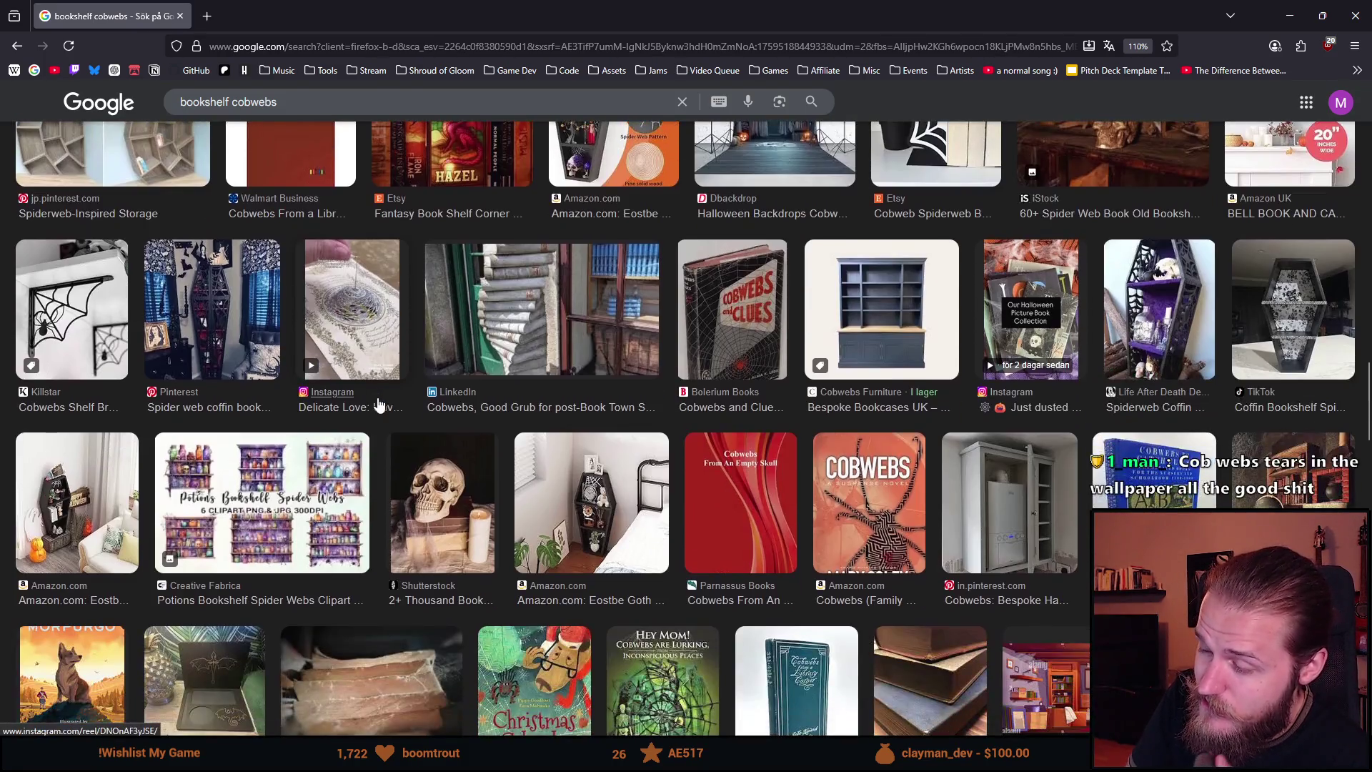
scroll(380, 404, down, 4)
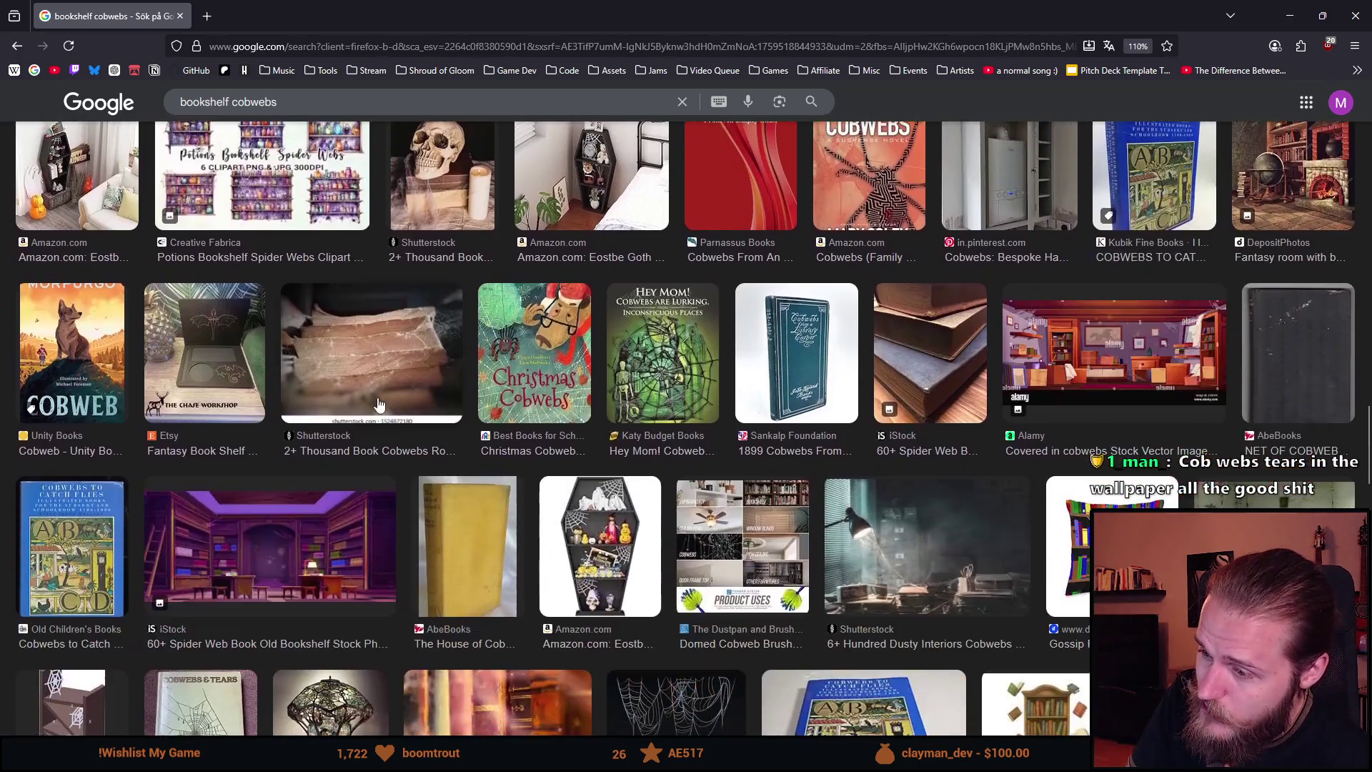
scroll(402, 447, up, 8)
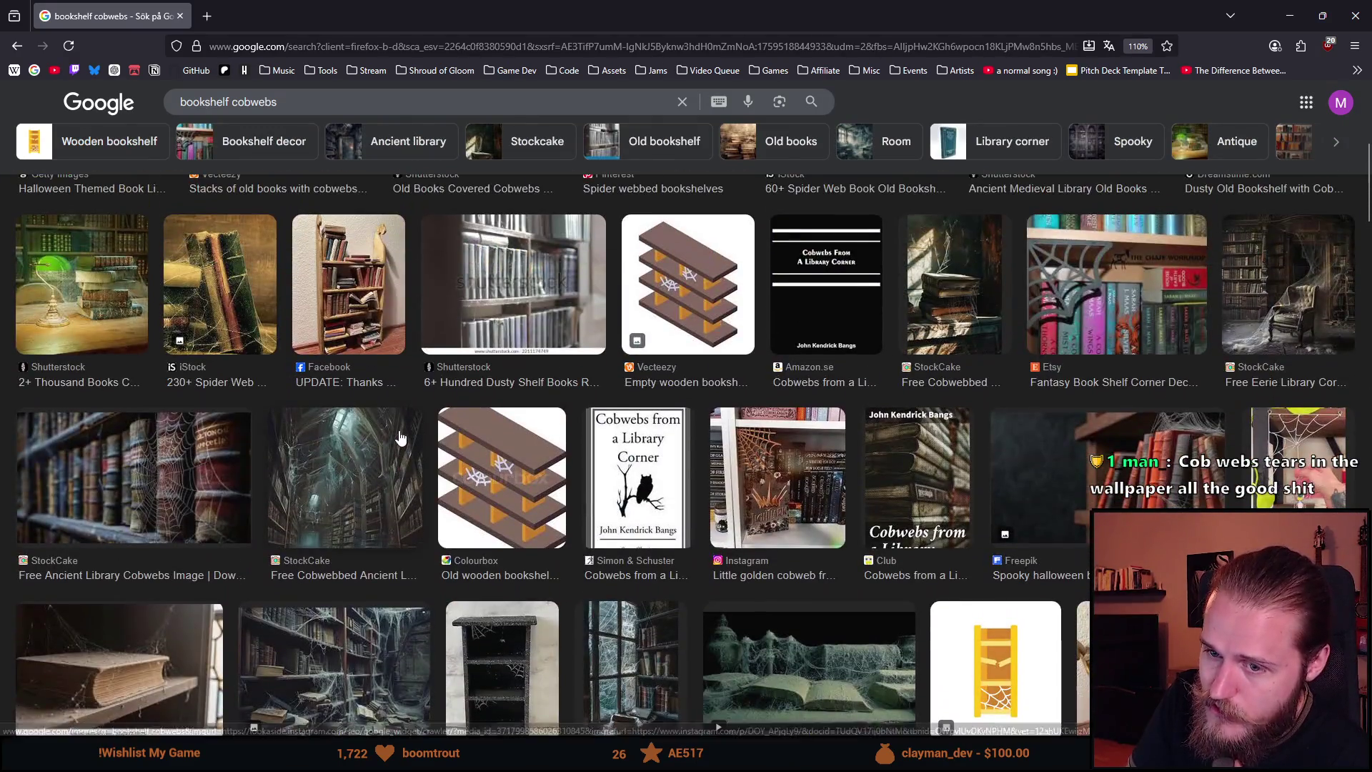
scroll(400, 437, up, 2)
click(207, 629)
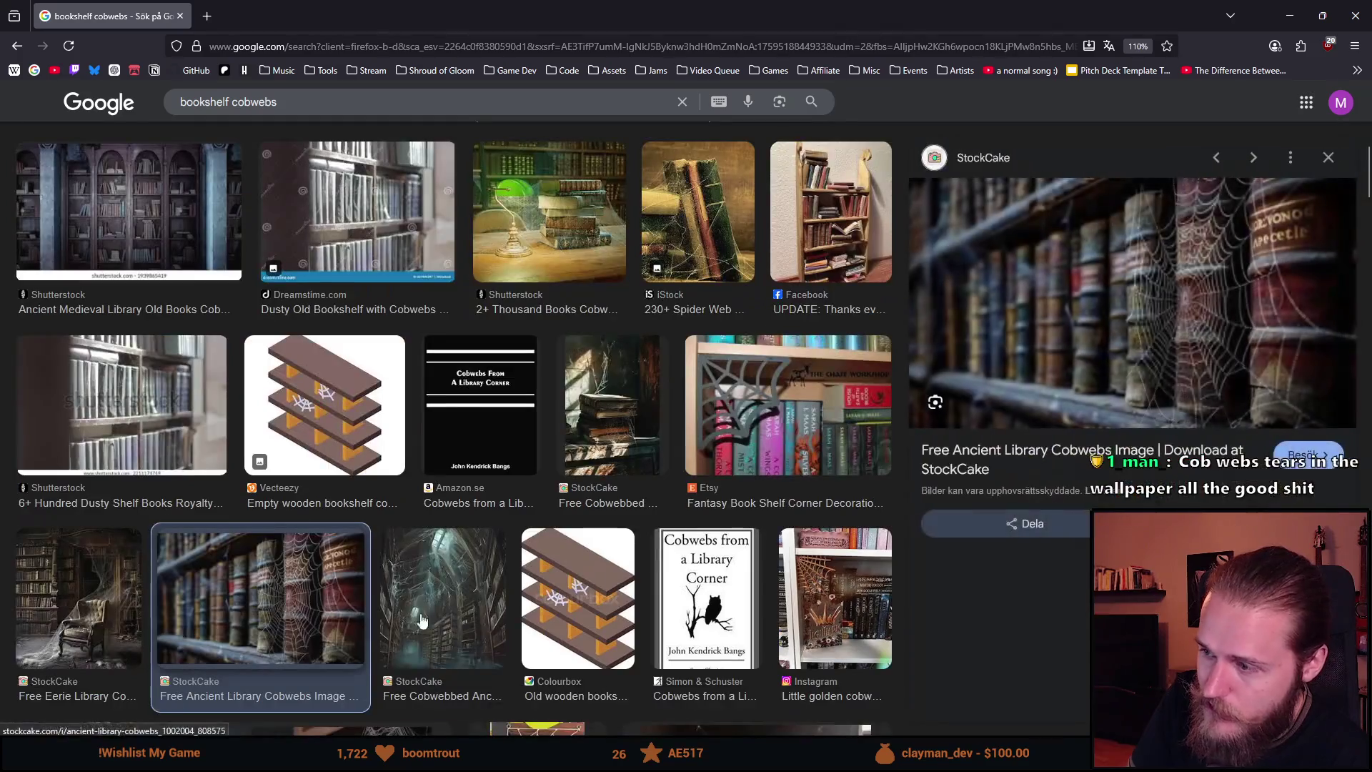
click(1290, 16)
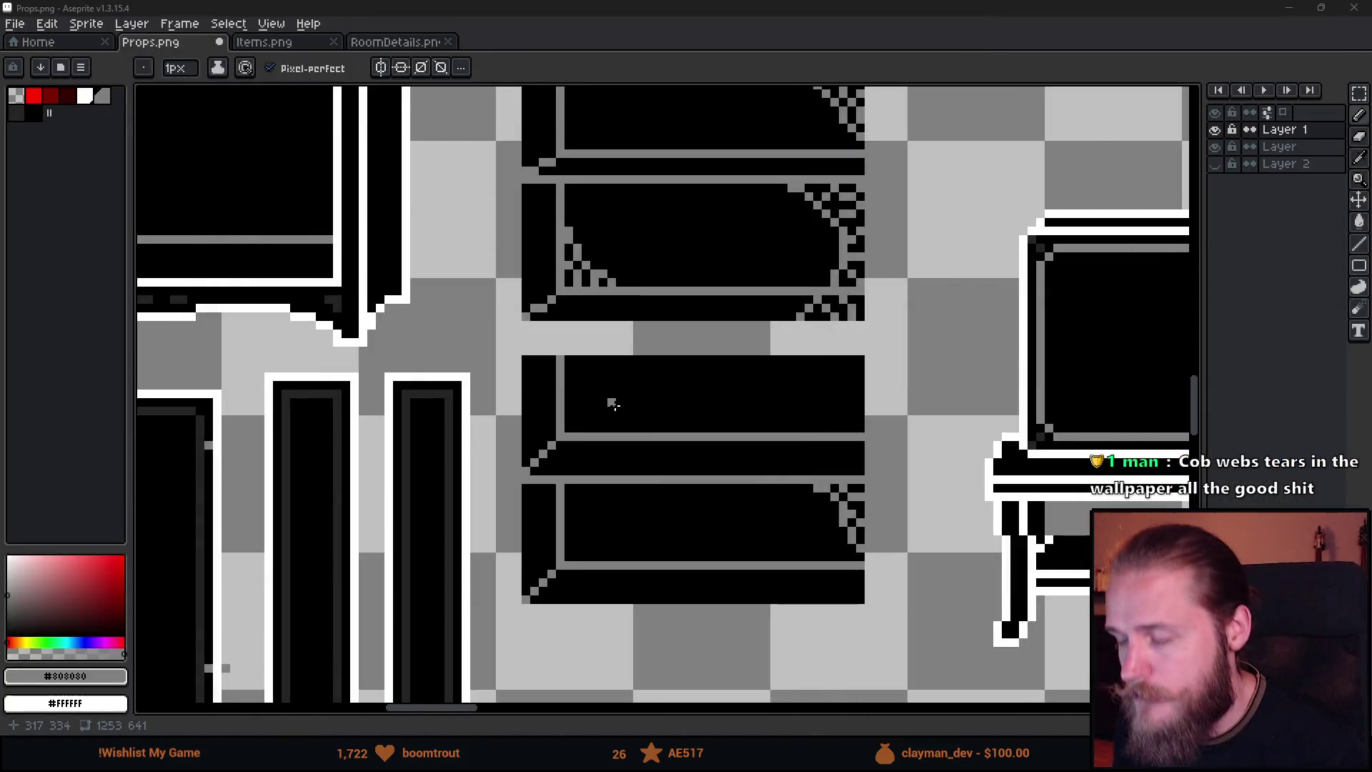
Try a diagonal of grey pixels under the shelf board, then undo it.
scroll(619, 393, up, 2)
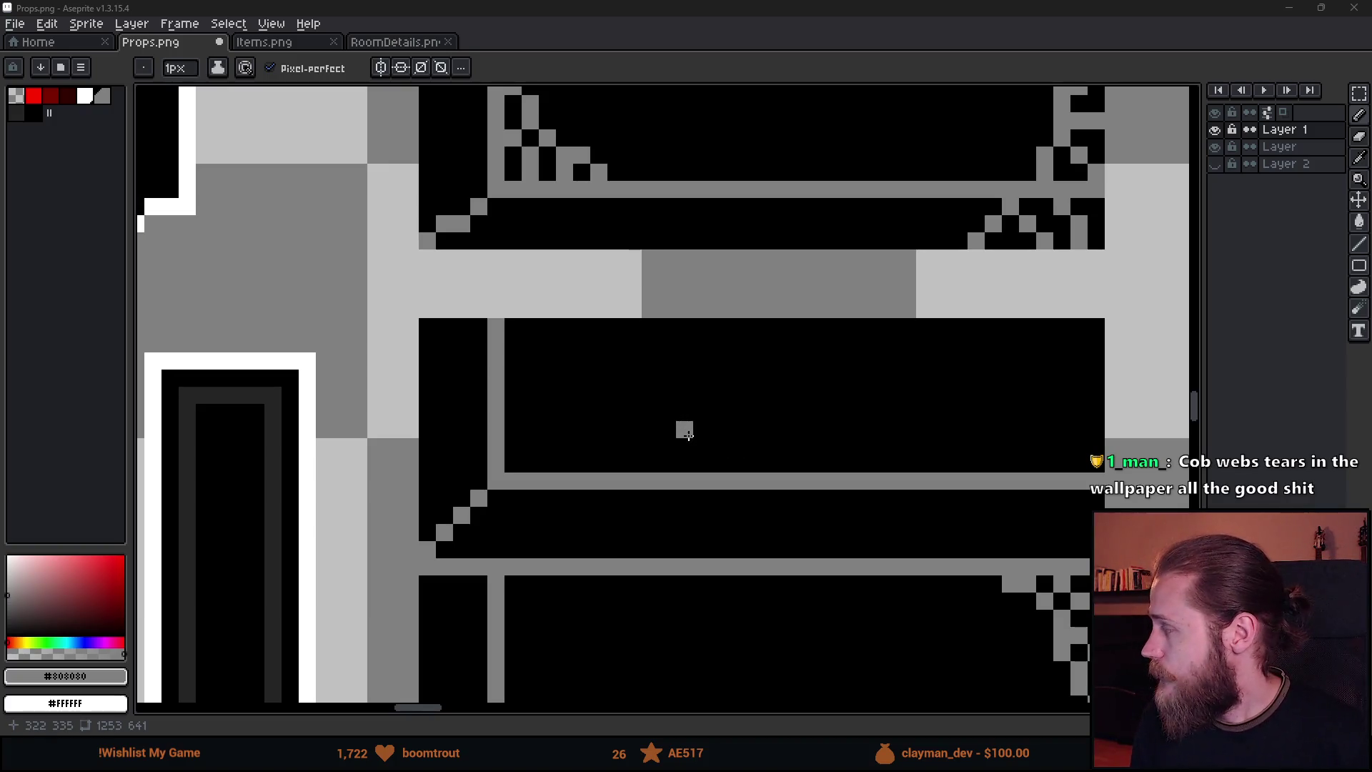
click(638, 329)
click(650, 344)
click(667, 361)
key(ctrl+z)
key(ctrl+z)
key(ctrl+z)
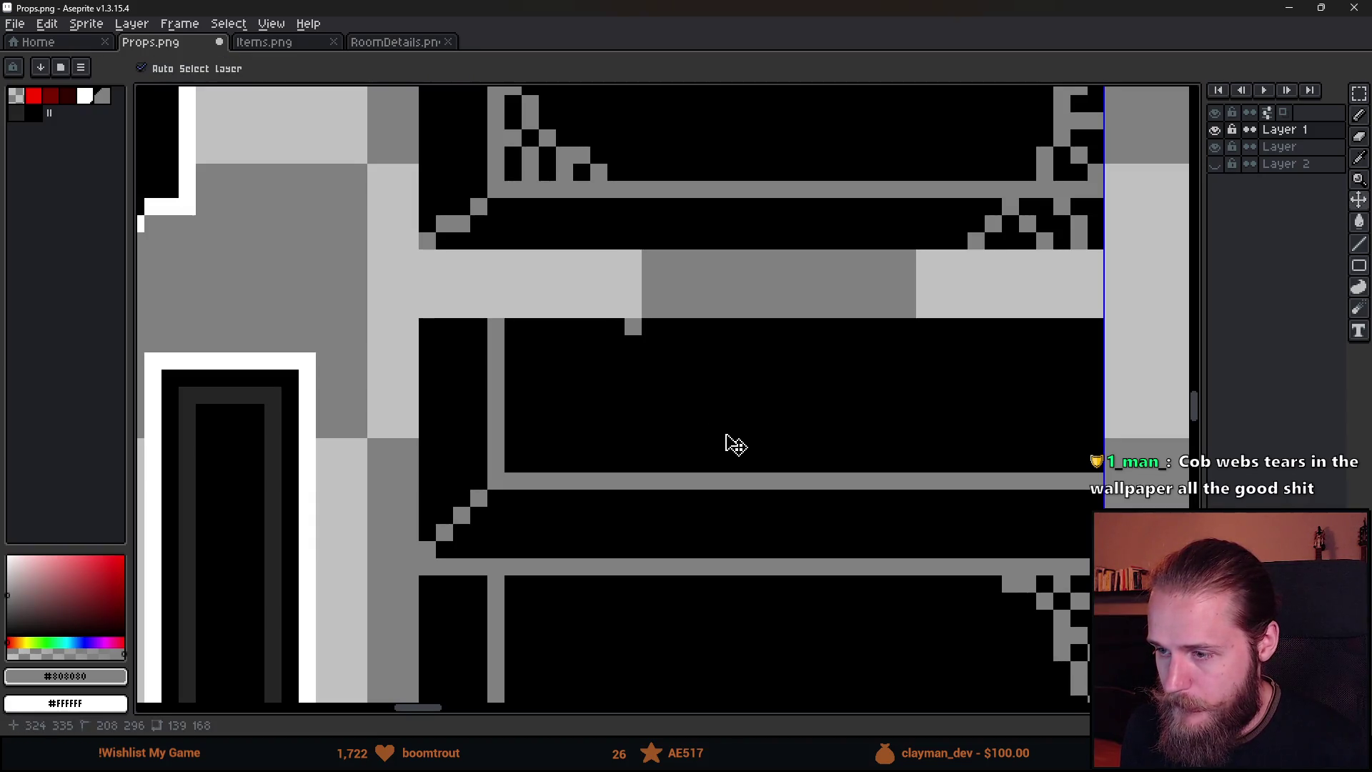
Stamp a large grey circle and hollow out its centre with a 9px eraser.
key(plus)
key(plus)
key(plus)
key(plus)
key(plus)
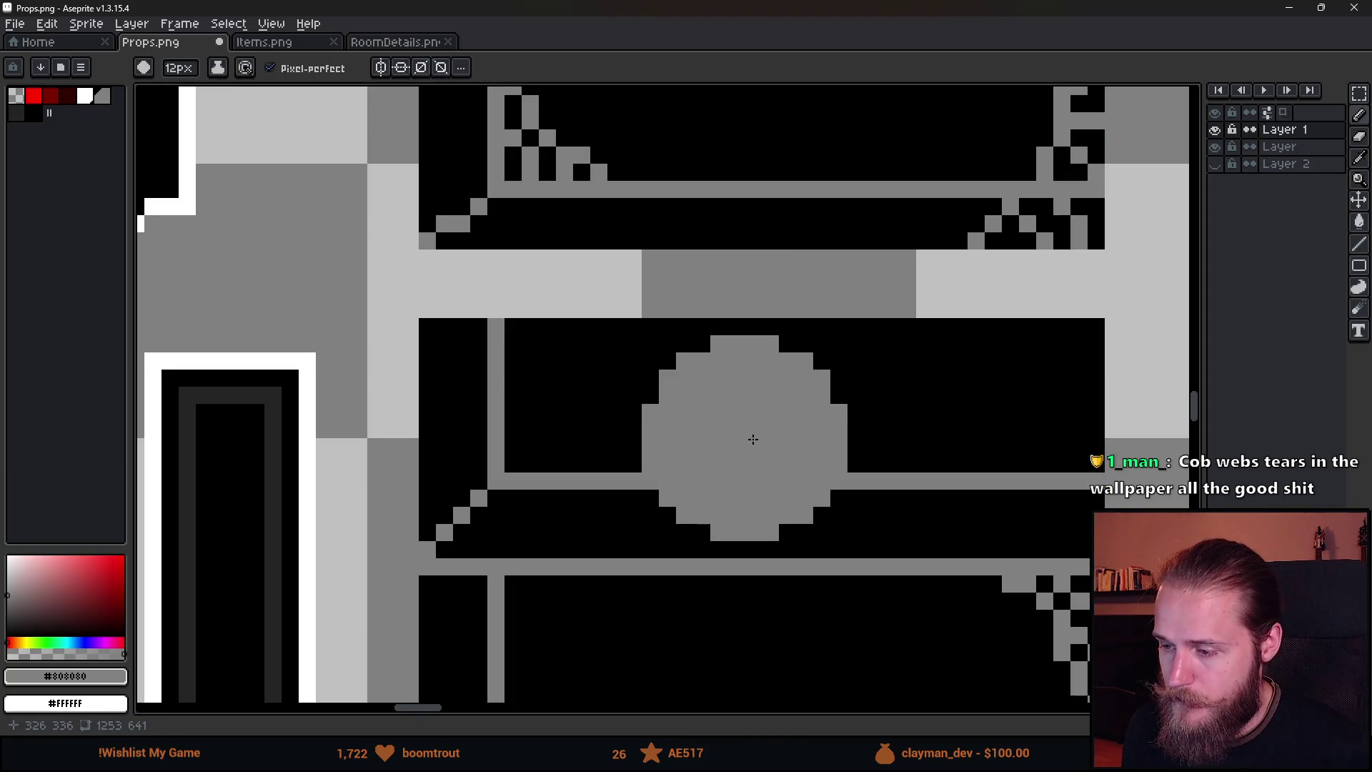
key(v)
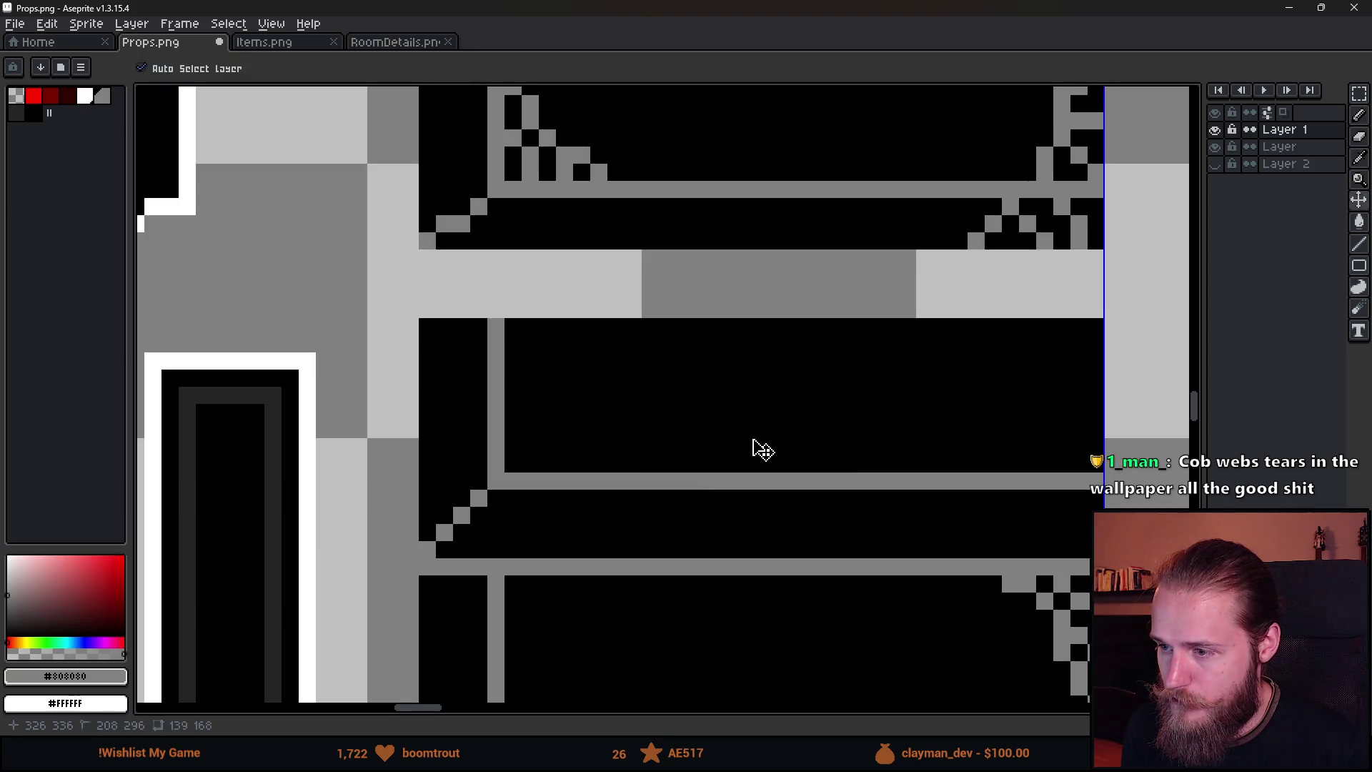
key(b)
key(minus)
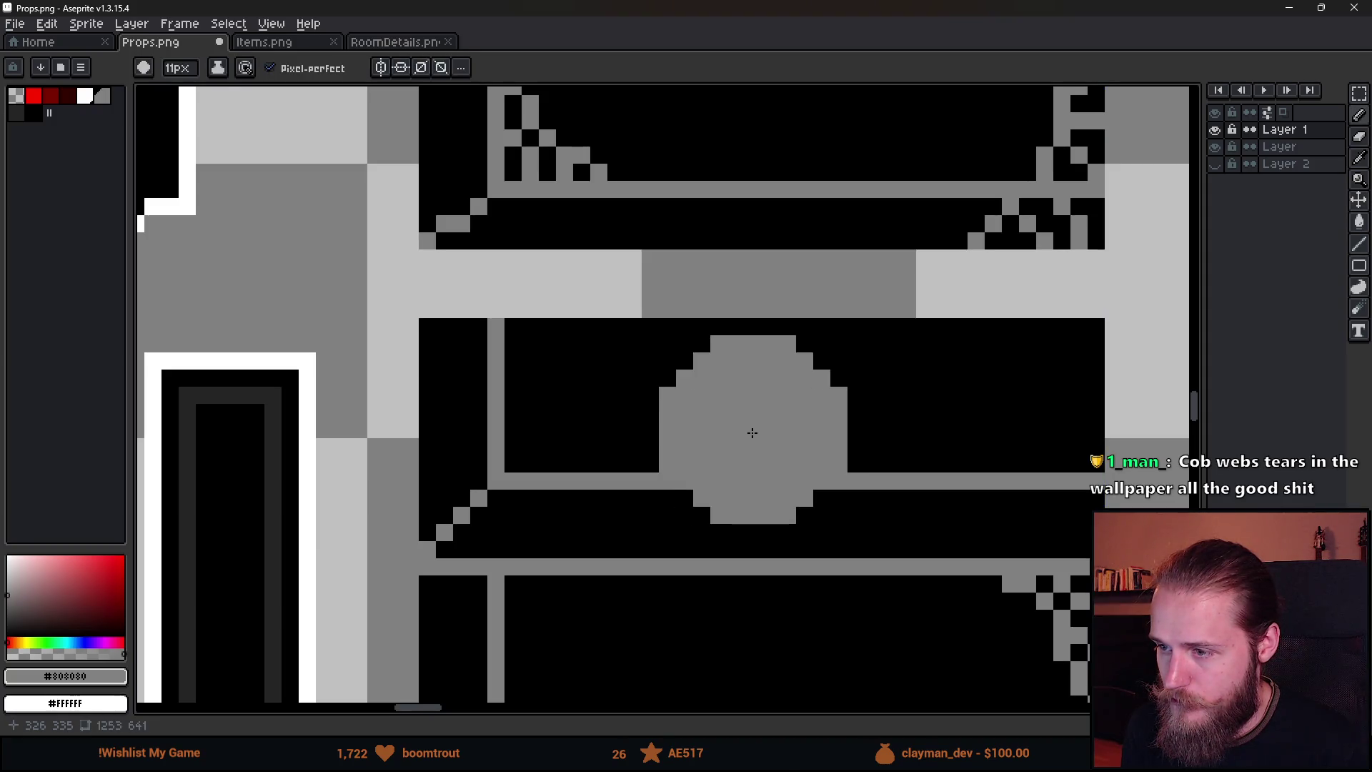
key(e)
key(minus)
key(minus)
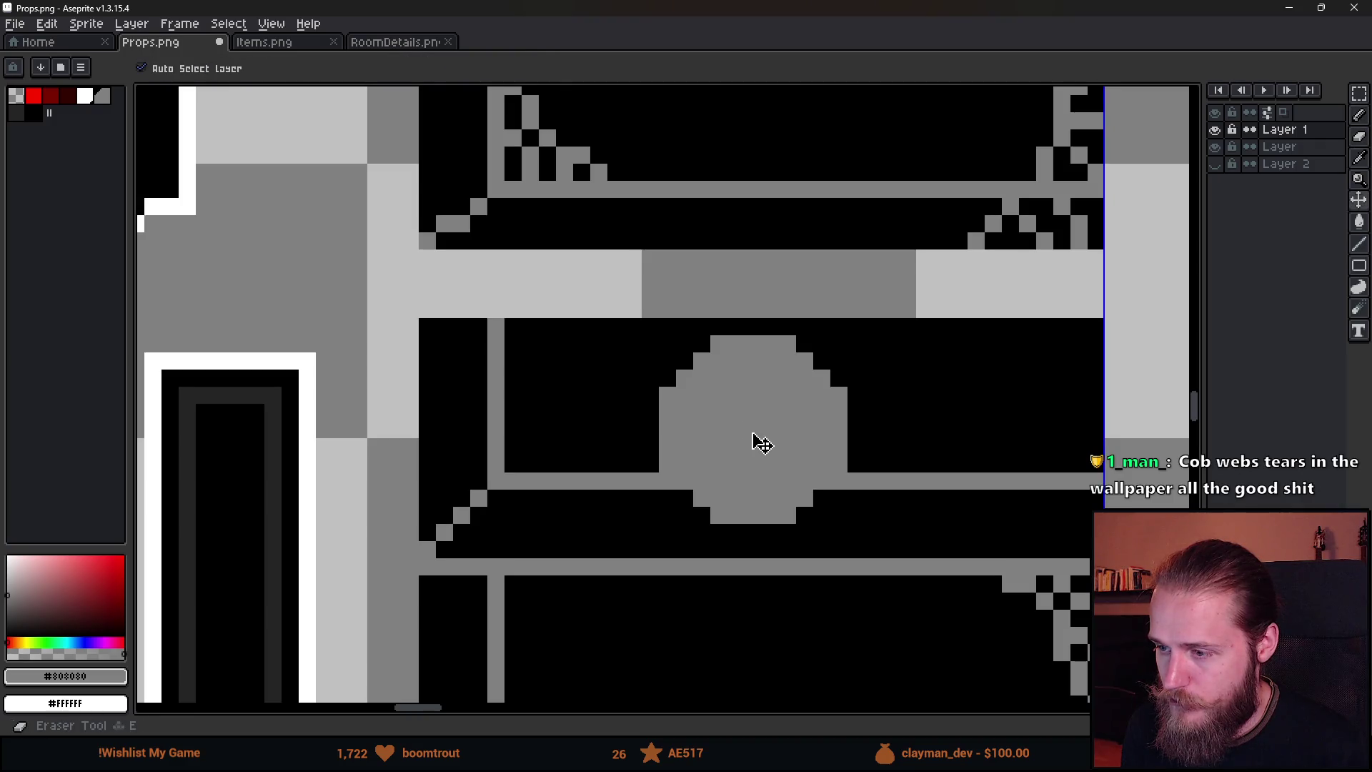
key(plus)
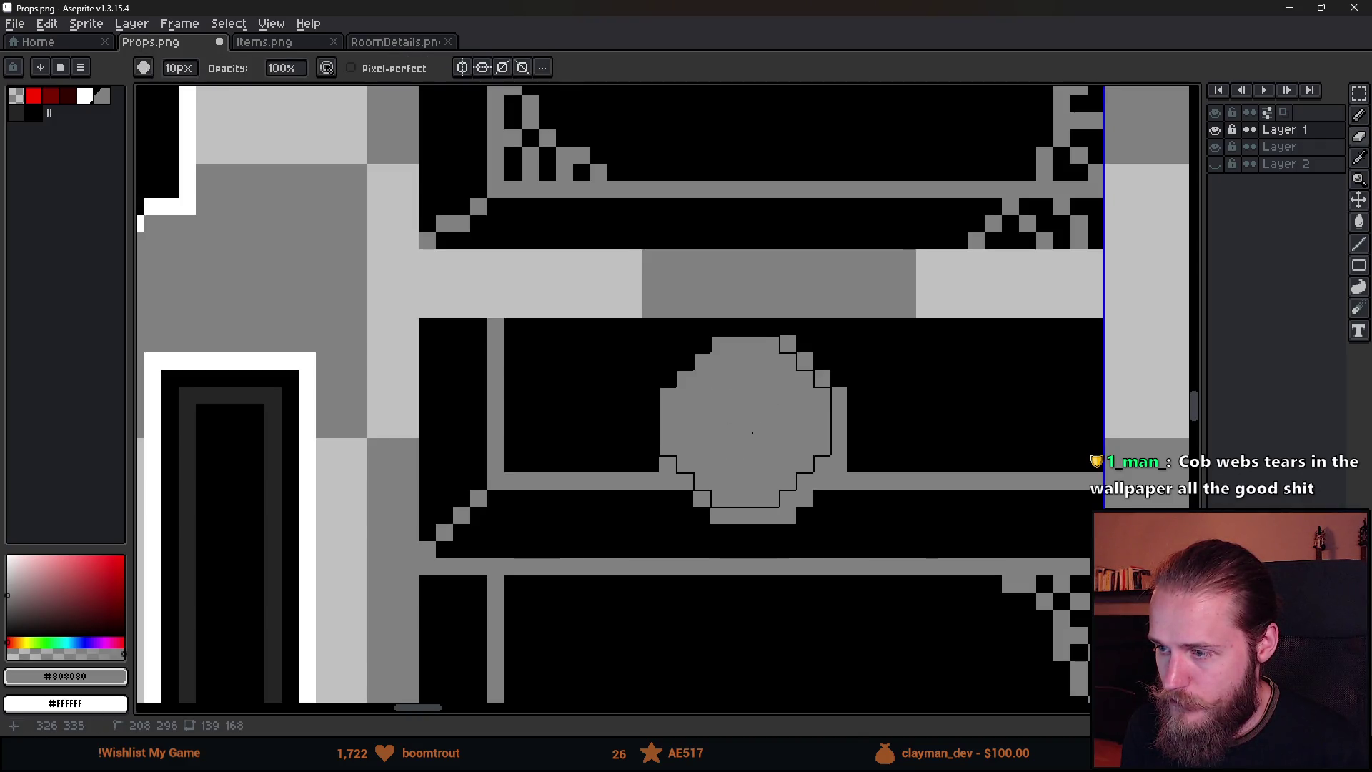
key(minus)
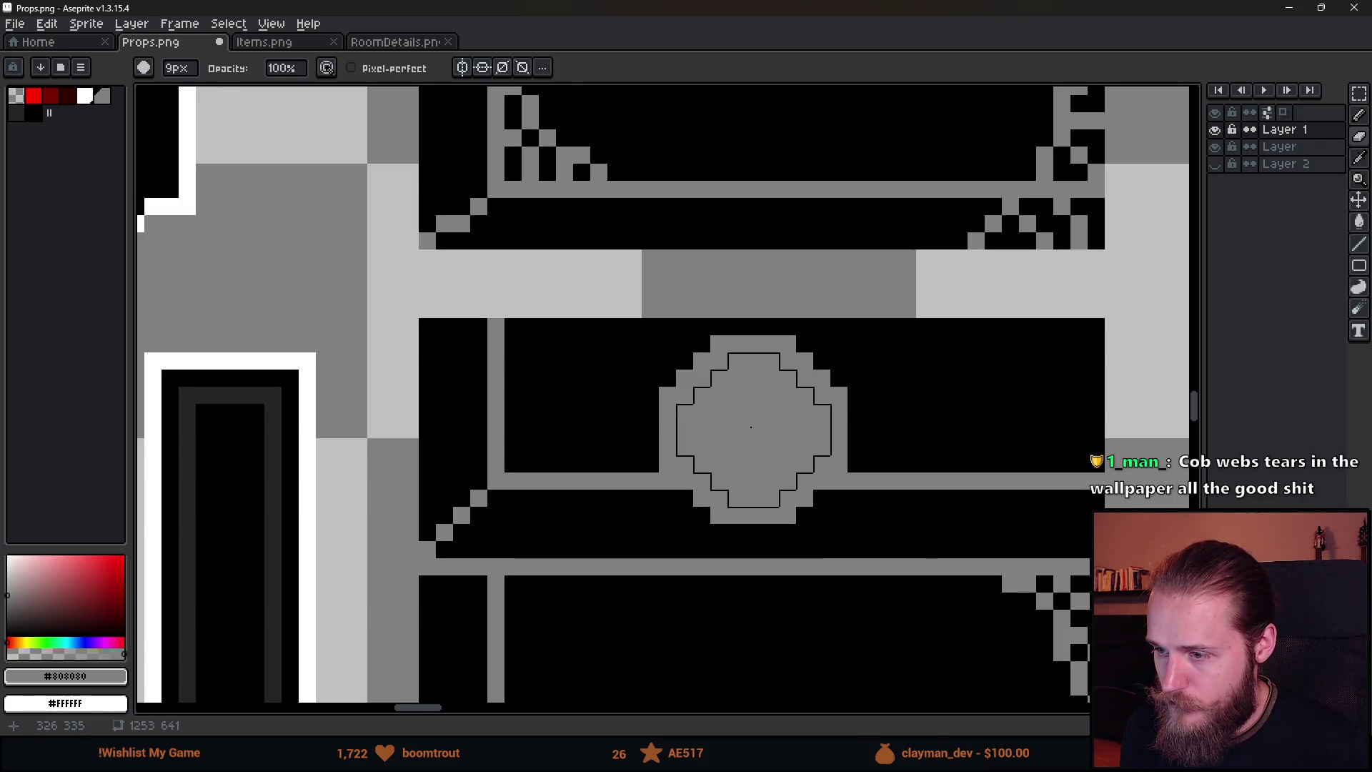
mouse_move(752, 427)
mouse_down()
mouse_move(747, 415)
mouse_move(765, 451)
mouse_up()
key(minus)
scroll(766, 450, down, 8)
scroll(889, 498, up, 6)
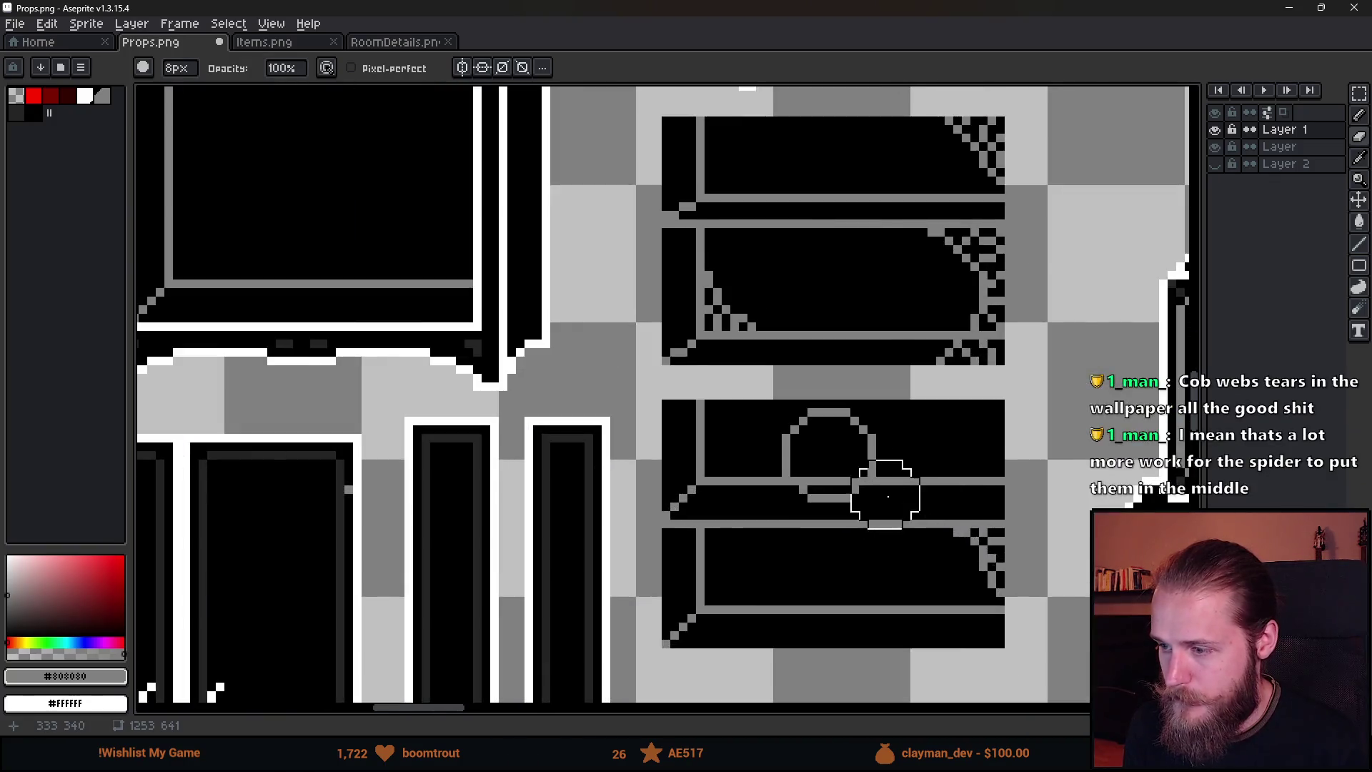
With a 1px pencil, draw crossing grey strands forming an X inside the ring, with legs to the bar.
scroll(890, 498, up, 2)
key(b)
key(plus)
key(plus)
key(plus)
key(minus)
key(minus)
key(minus)
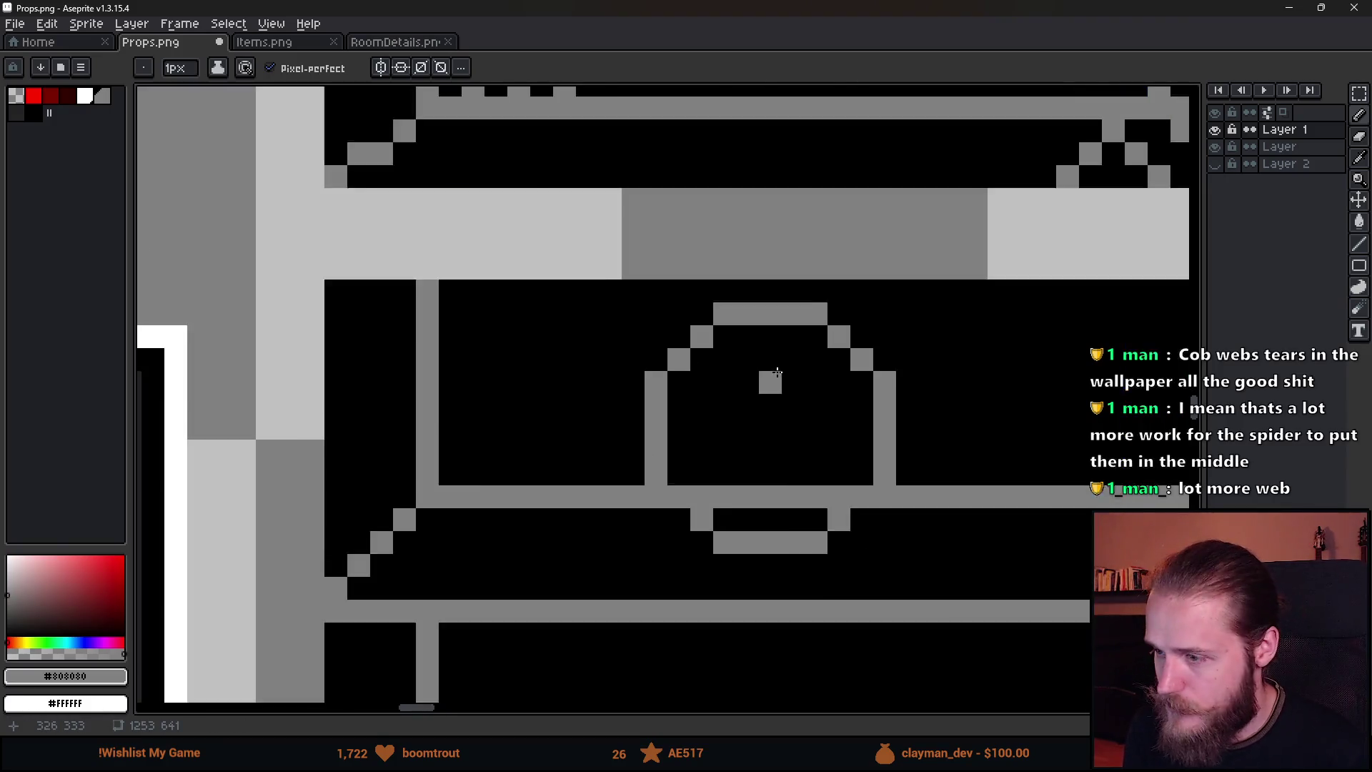
scroll(781, 372, up, 3)
mouse_move(697, 352)
mouse_down()
mouse_move(750, 434)
mouse_move(735, 450)
mouse_move(737, 427)
mouse_move(776, 452)
mouse_move(797, 386)
mouse_move(833, 351)
mouse_up()
mouse_move(810, 488)
mouse_down()
mouse_move(818, 539)
mouse_move(839, 551)
mouse_up()
mouse_move(732, 489)
mouse_down()
mouse_move(728, 521)
mouse_move(733, 480)
mouse_up()
scroll(728, 521, down, 3)
scroll(722, 520, up, 3)
Add web pixels on the X's left and extend spokes right and up toward the shelf top.
click(714, 519)
click(668, 513)
click(697, 449)
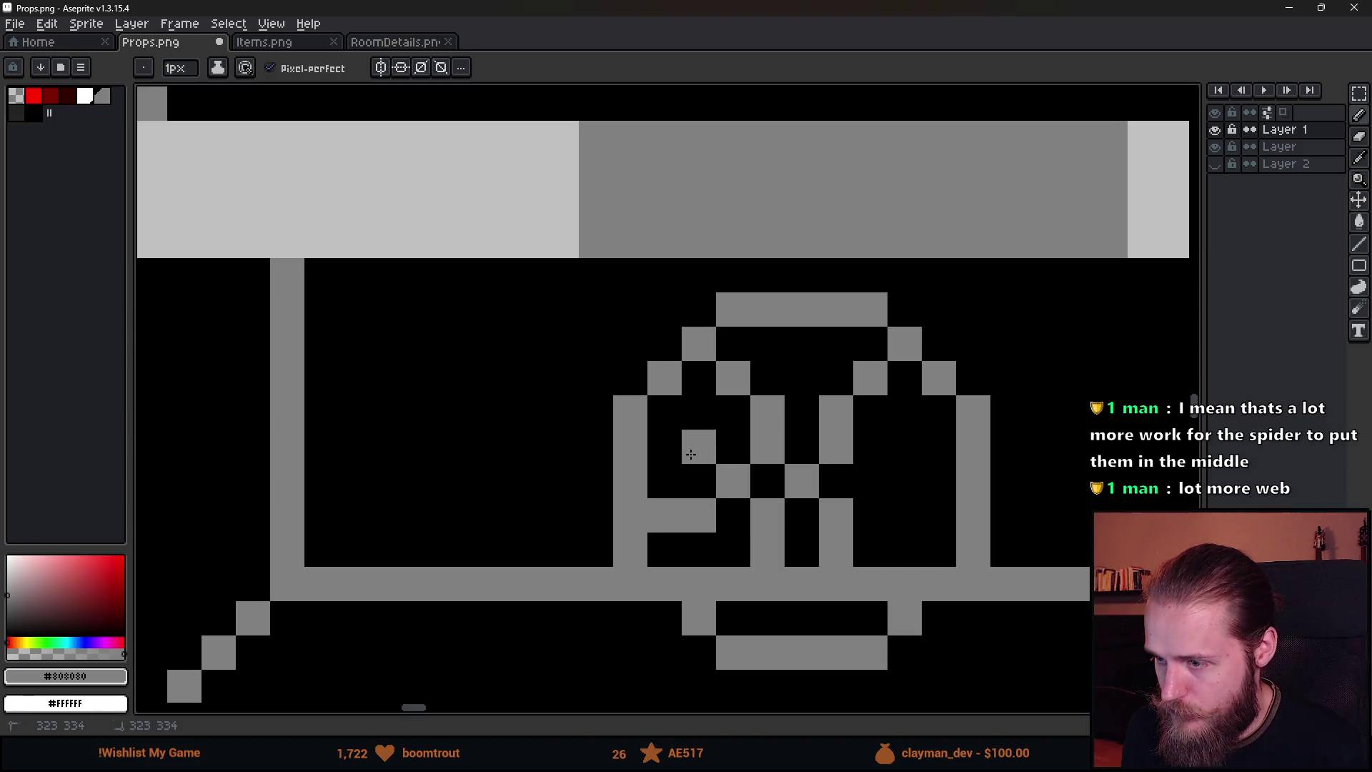
click(665, 447)
mouse_move(870, 481)
mouse_down()
mouse_move(905, 447)
mouse_move(939, 447)
mouse_up()
drag(871, 514, 939, 515)
scroll(939, 514, down, 5)
scroll(936, 510, up, 5)
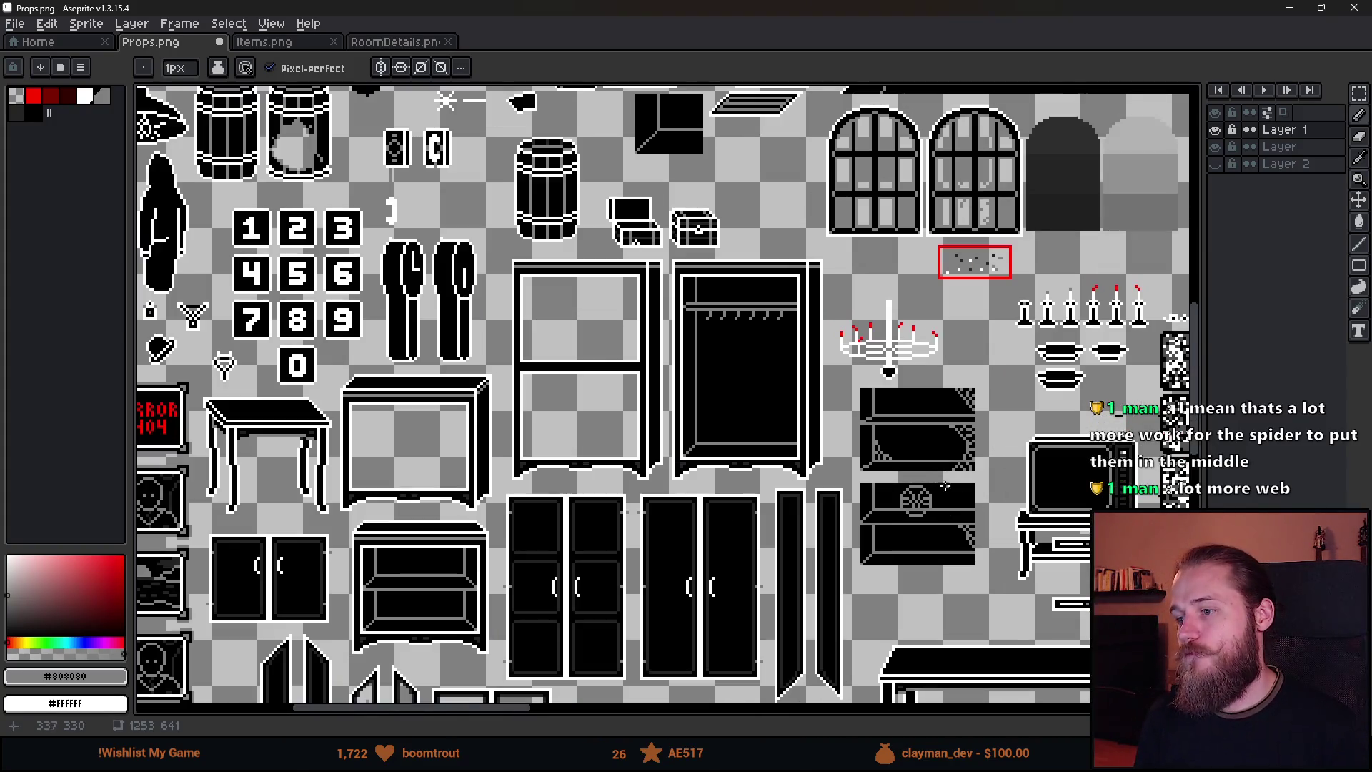
scroll(818, 490, down, 1)
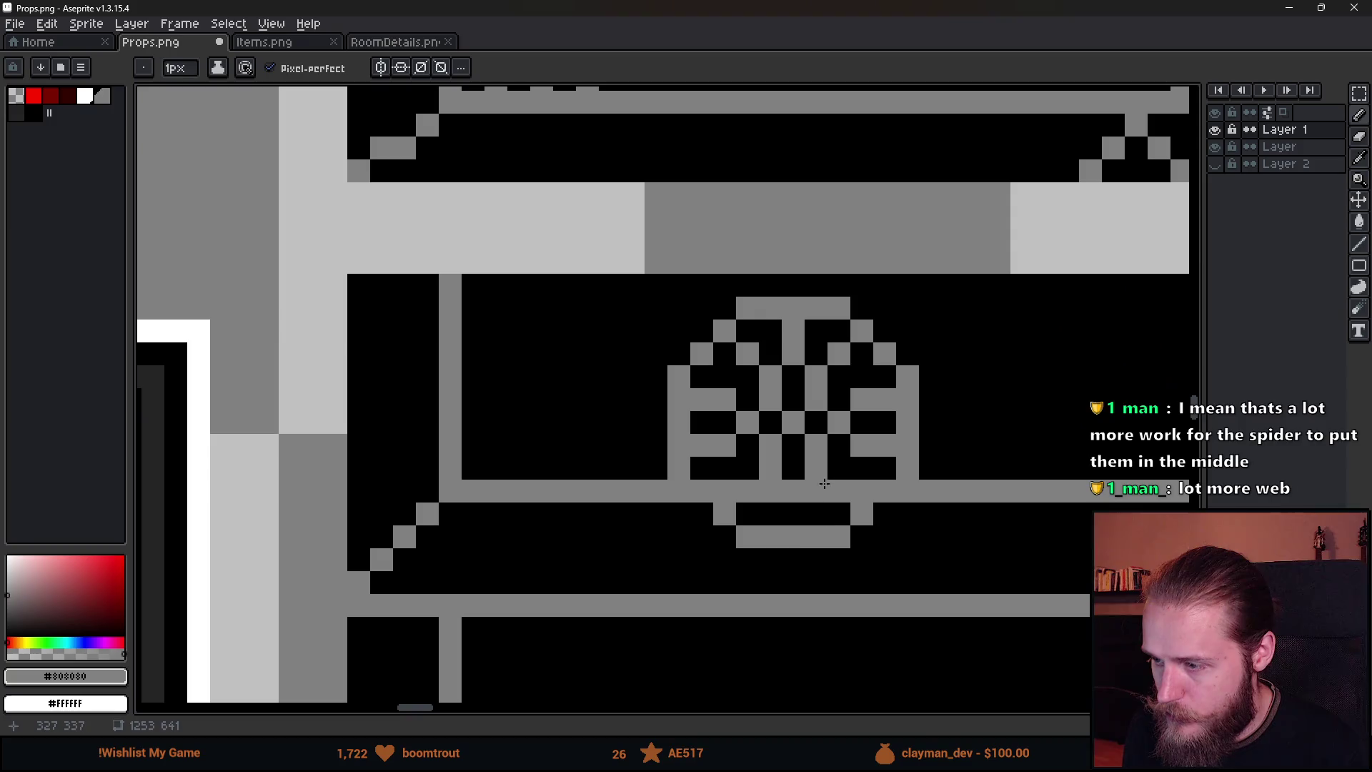
scroll(850, 576, down, 2)
scroll(851, 576, down, 2)
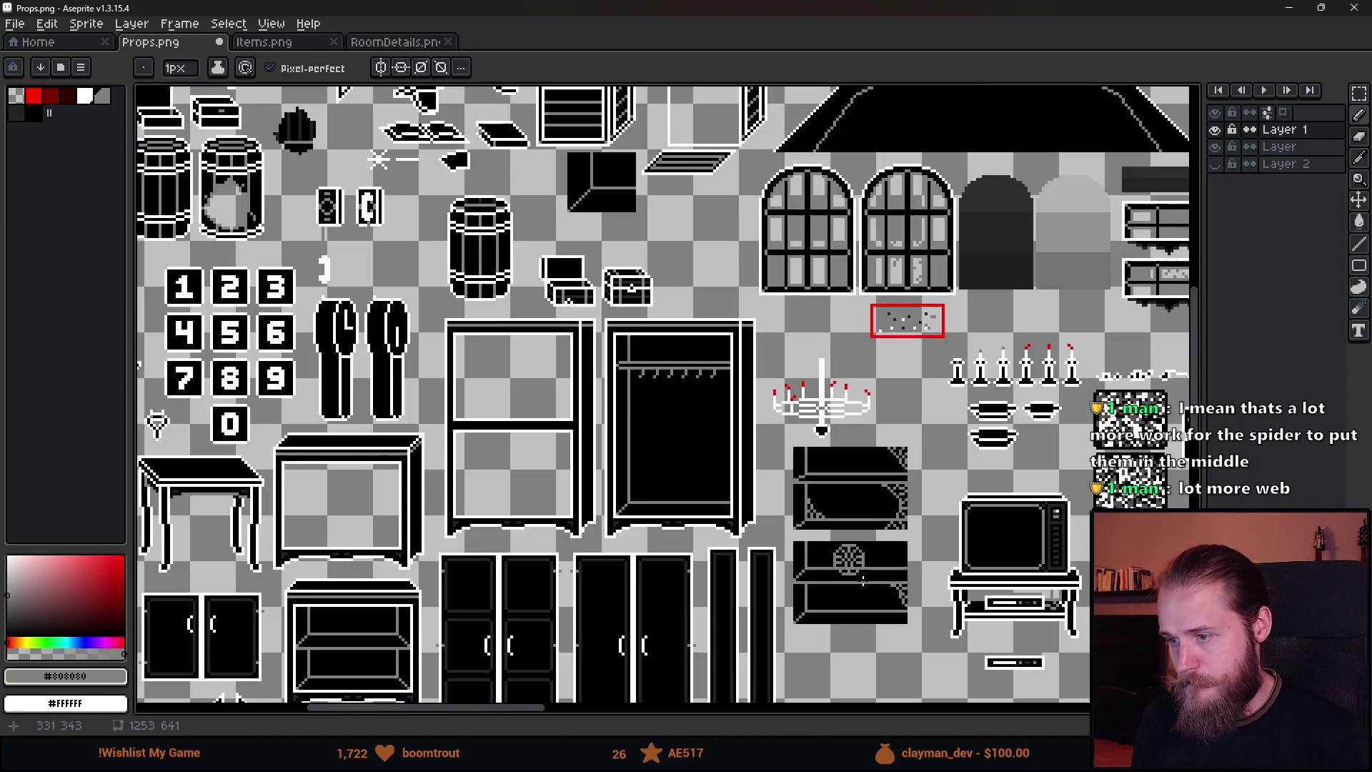
scroll(814, 501, up, 4)
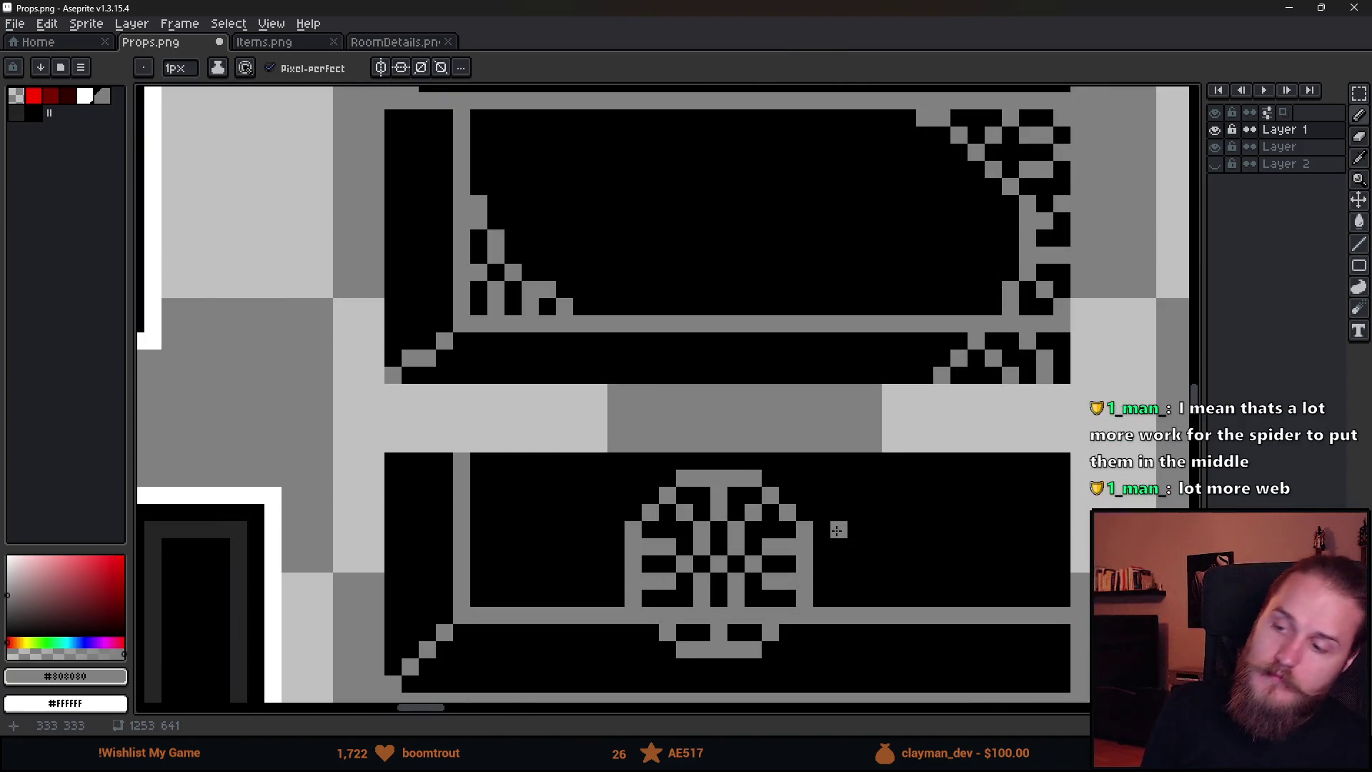
drag(816, 485, 841, 457)
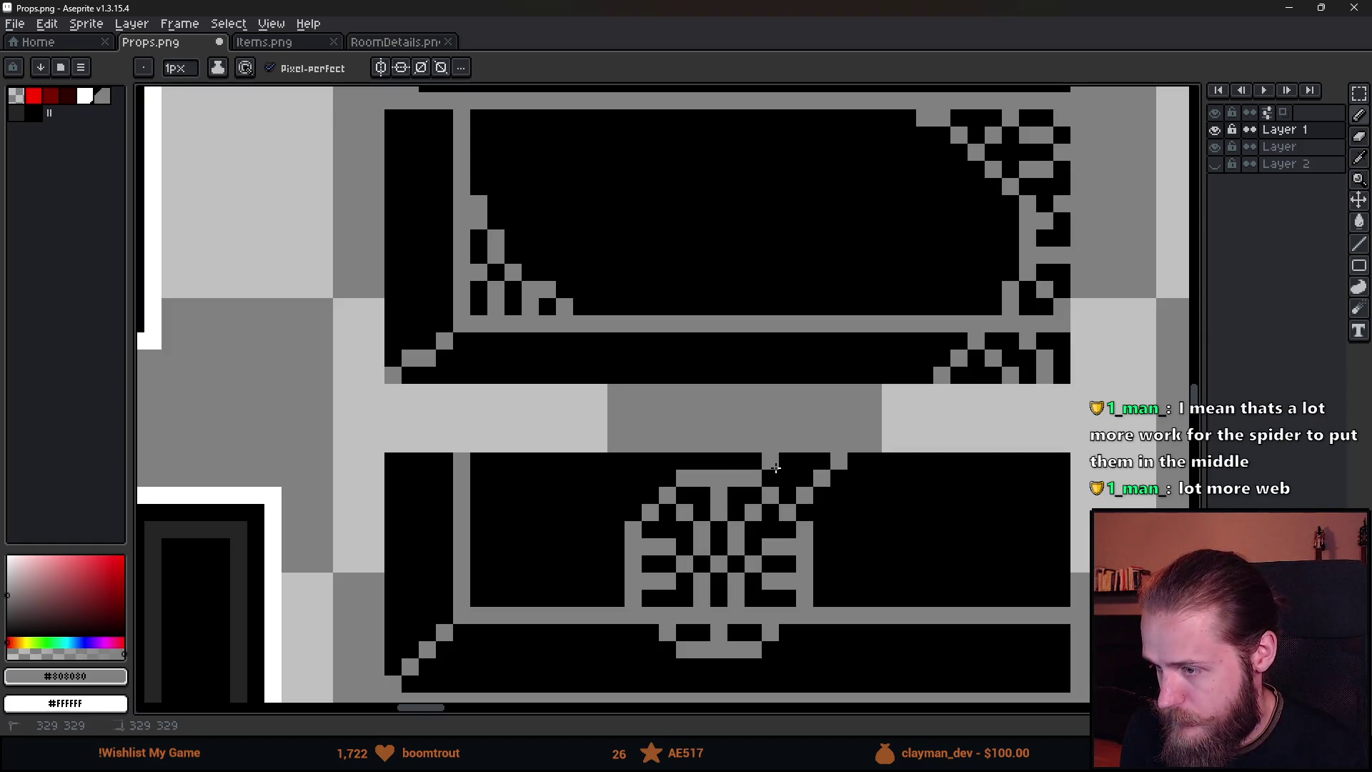
Anchor the web with grey strands running up-left to the upper shelf and down to the lower shelf.
click(663, 462)
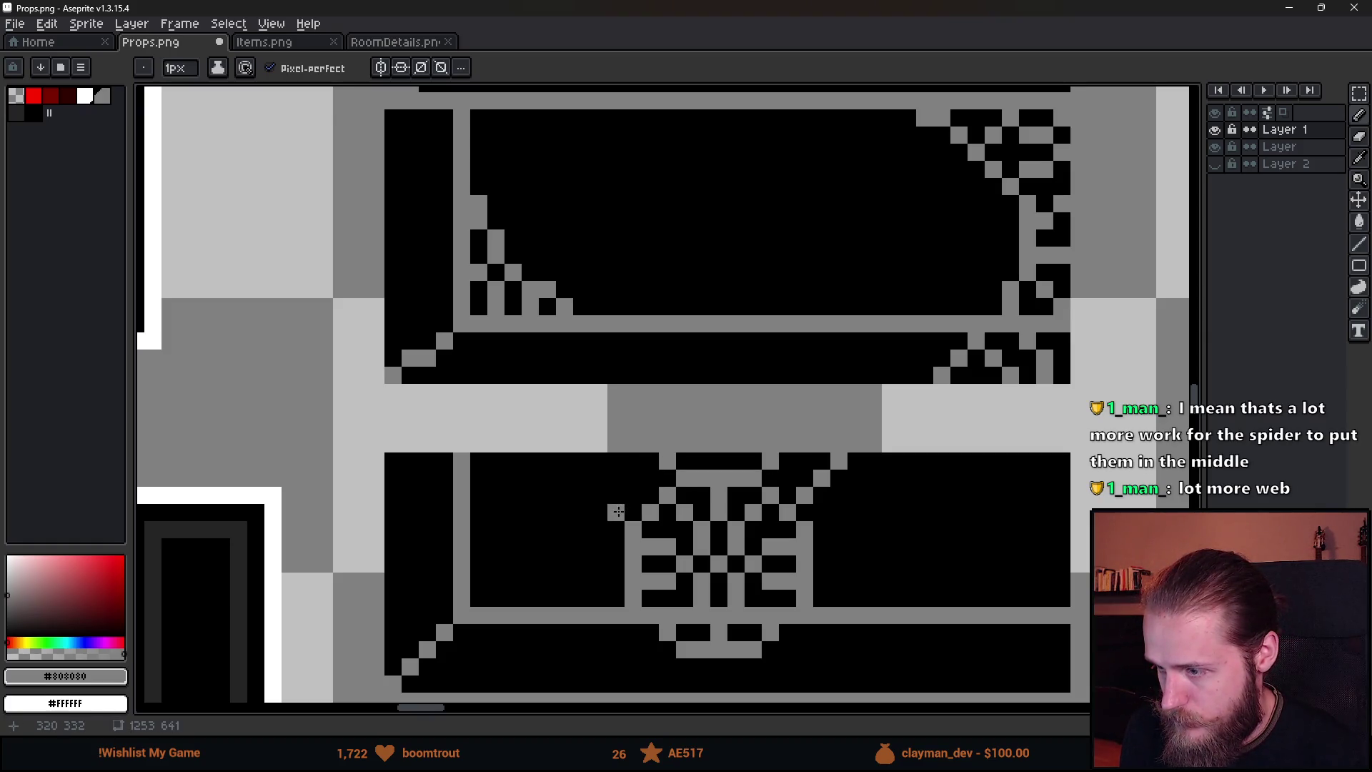
drag(618, 512, 599, 484)
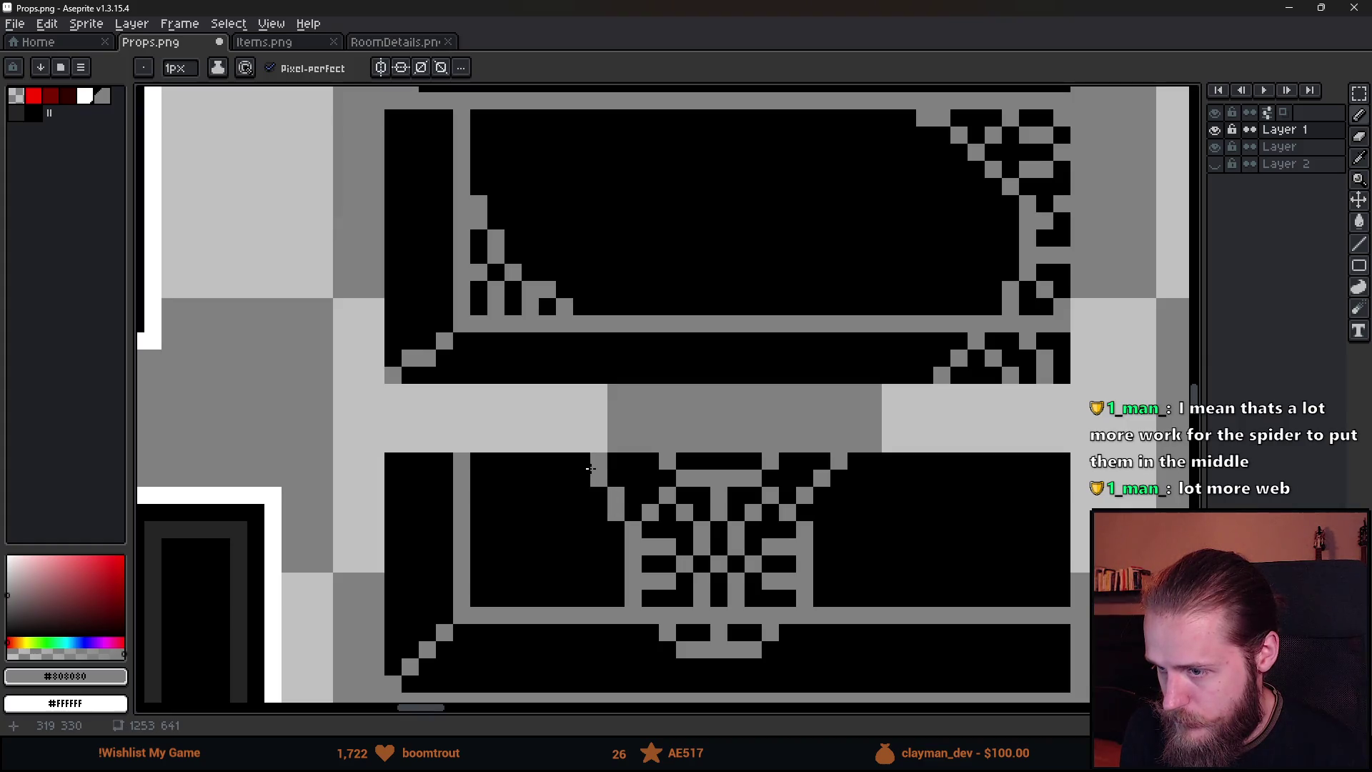
scroll(578, 465, down, 2)
click(597, 571)
mouse_move(598, 572)
mouse_down()
mouse_move(629, 590)
mouse_move(600, 610)
mouse_up()
click(687, 592)
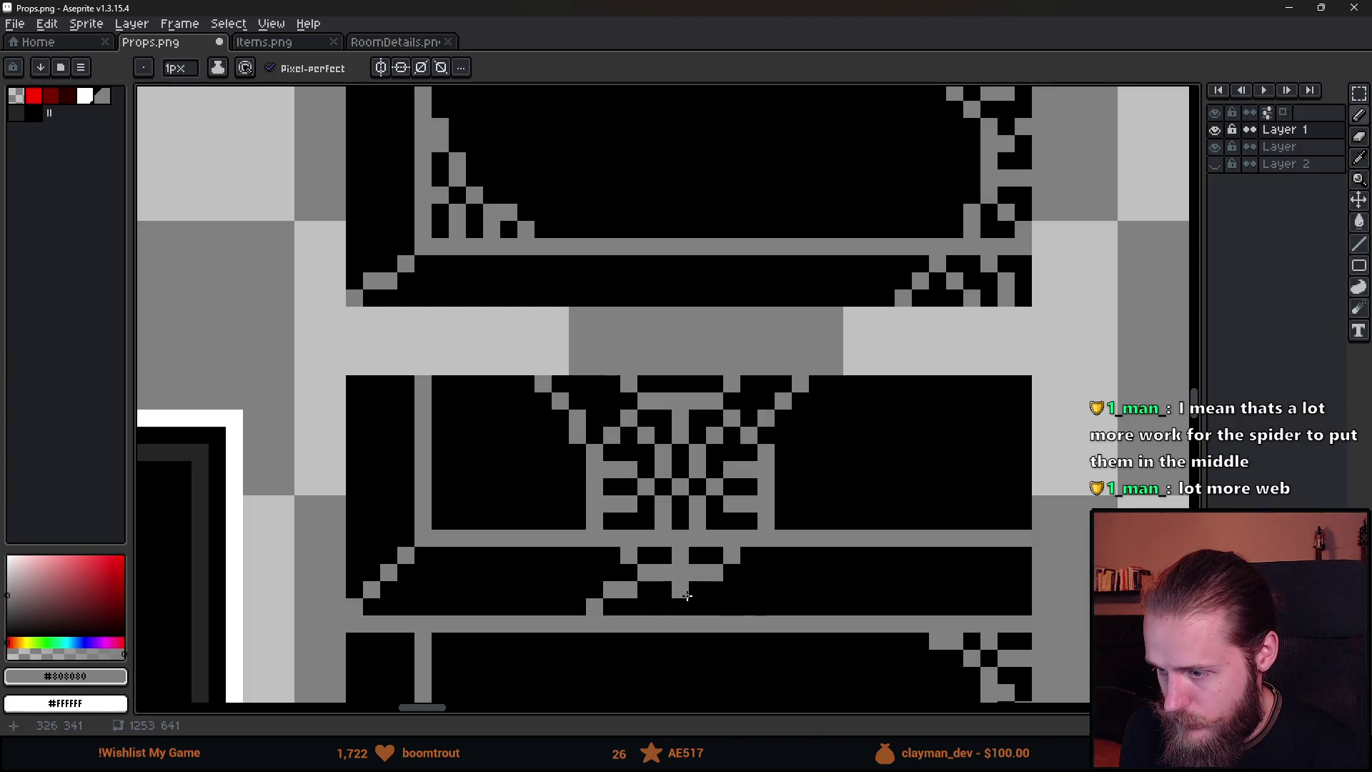
mouse_move(716, 609)
mouse_down()
mouse_move(729, 590)
mouse_move(766, 606)
mouse_up()
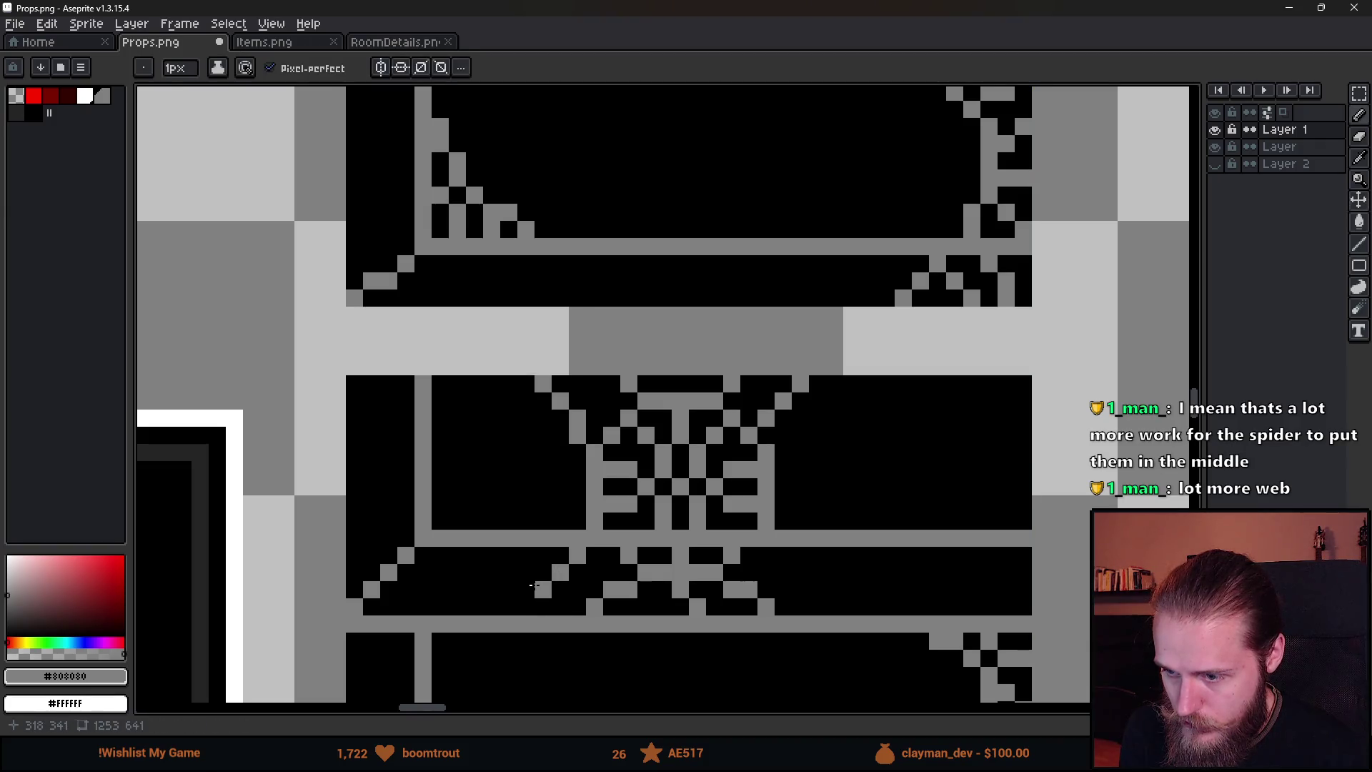
scroll(676, 636, down, 5)
scroll(676, 636, up, 2)
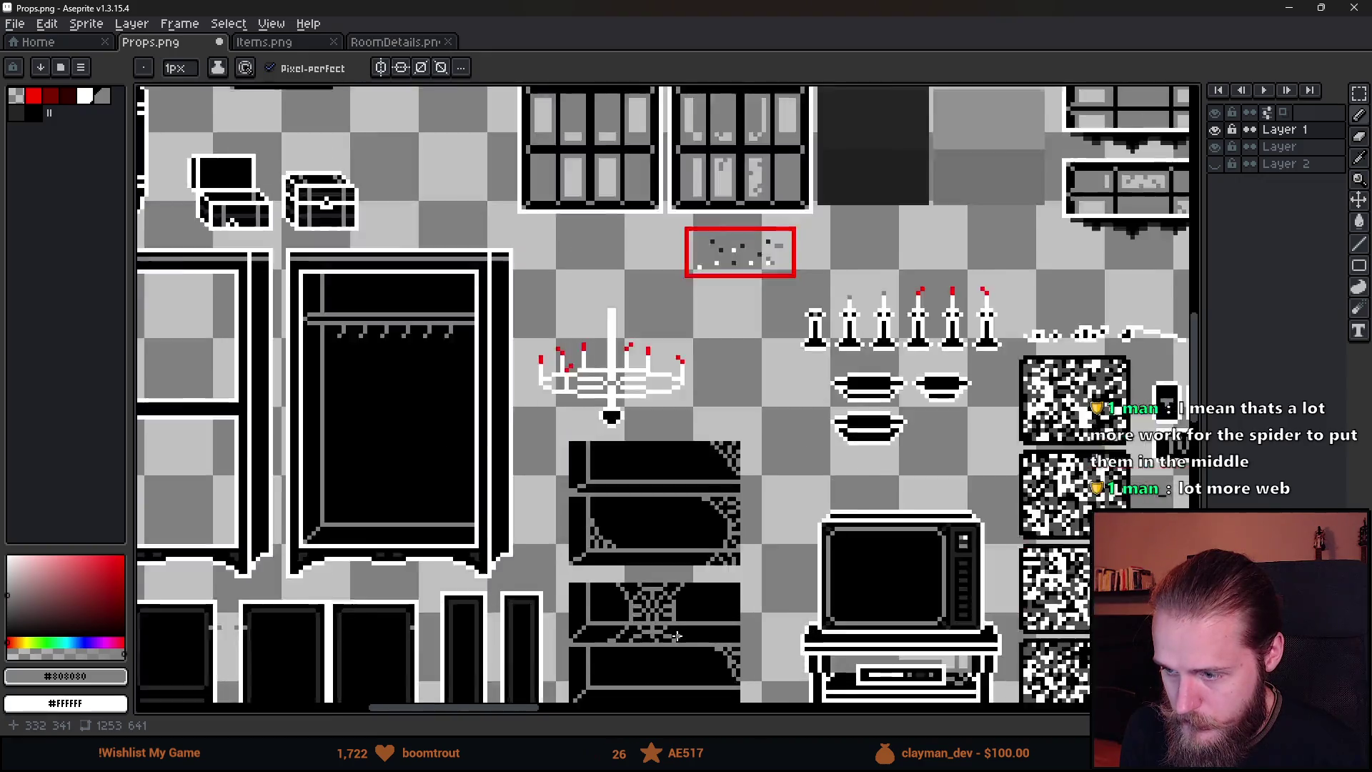
Erase a few stray pixels from the grey central cobweb.
scroll(676, 636, up, 3)
key(e)
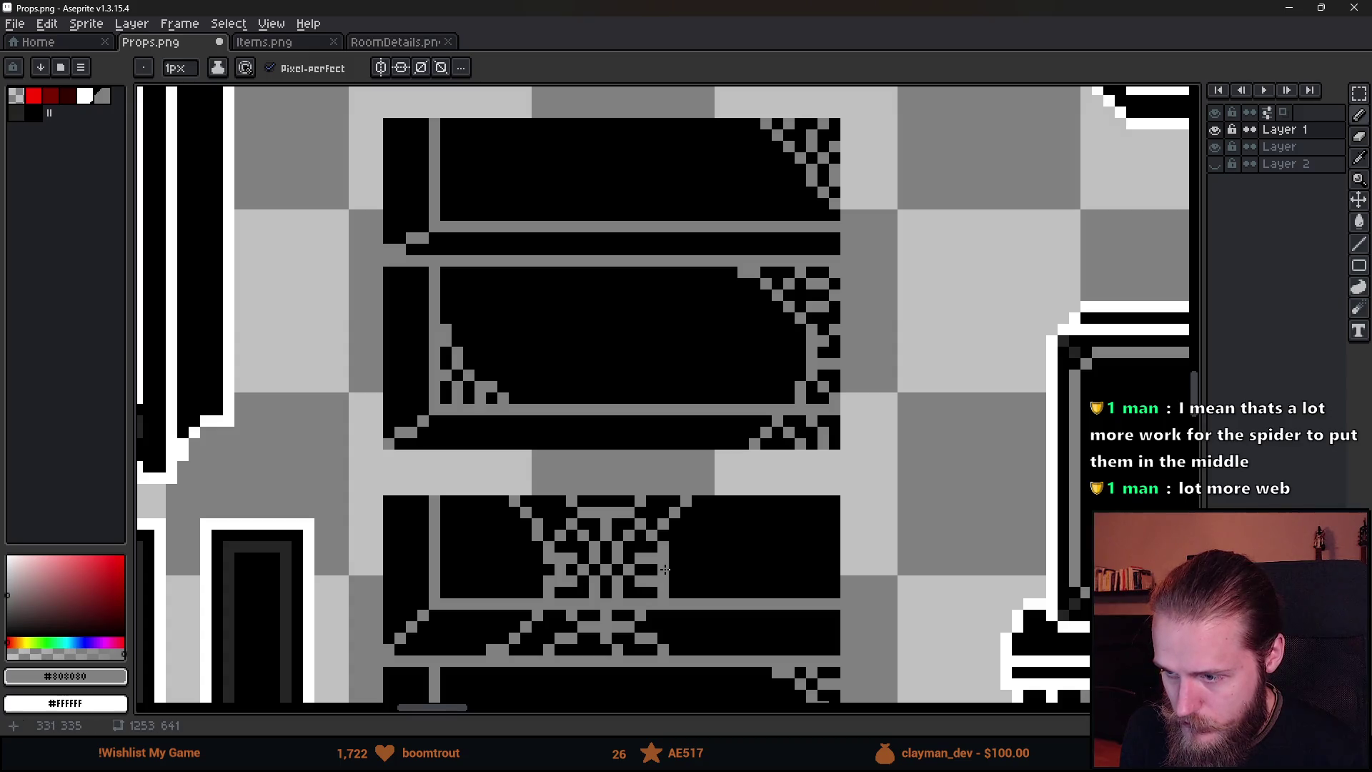
drag(663, 559, 651, 569)
scroll(652, 570, up, 3)
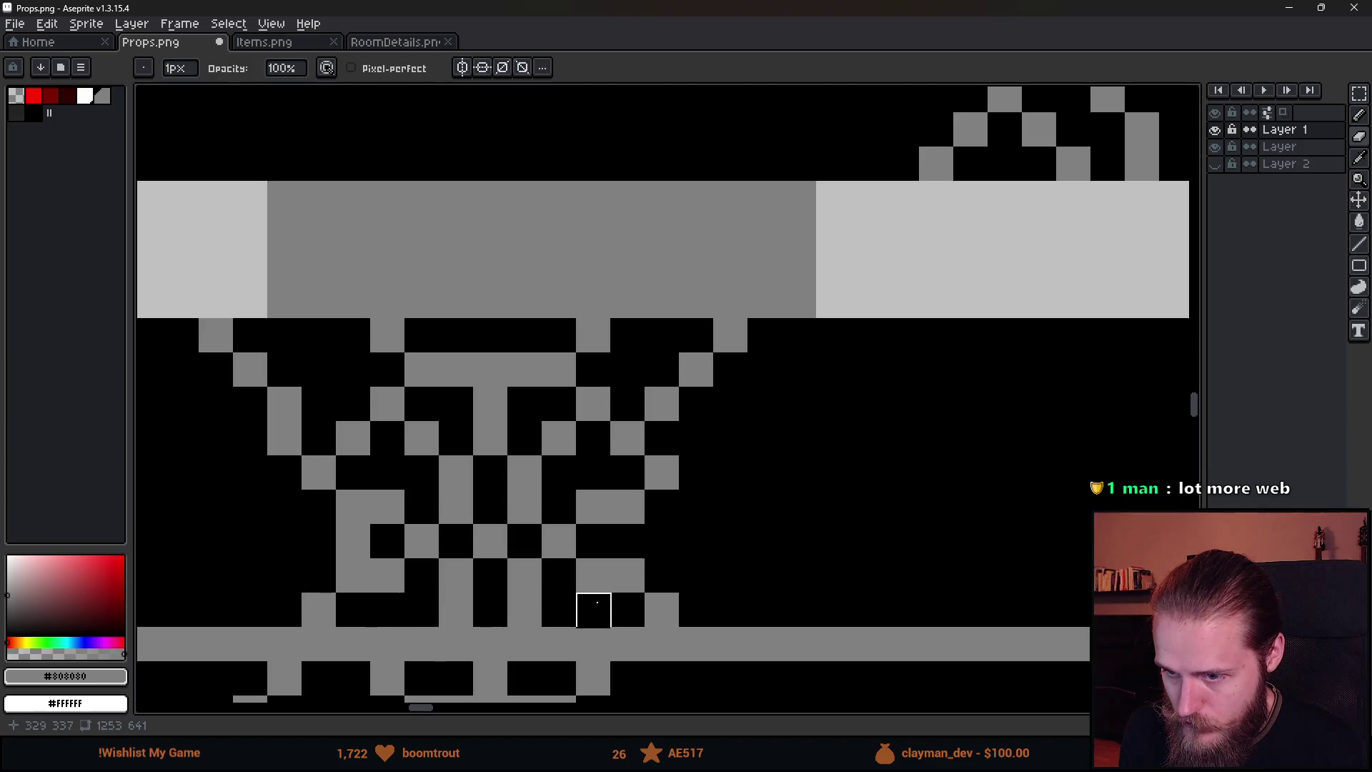
key(b)
scroll(678, 599, down, 5)
scroll(678, 599, up, 5)
Erase one row of web pixels and move a web strand up one row.
key(e)
drag(606, 500, 651, 500)
key(b)
scroll(652, 522, down, 5)
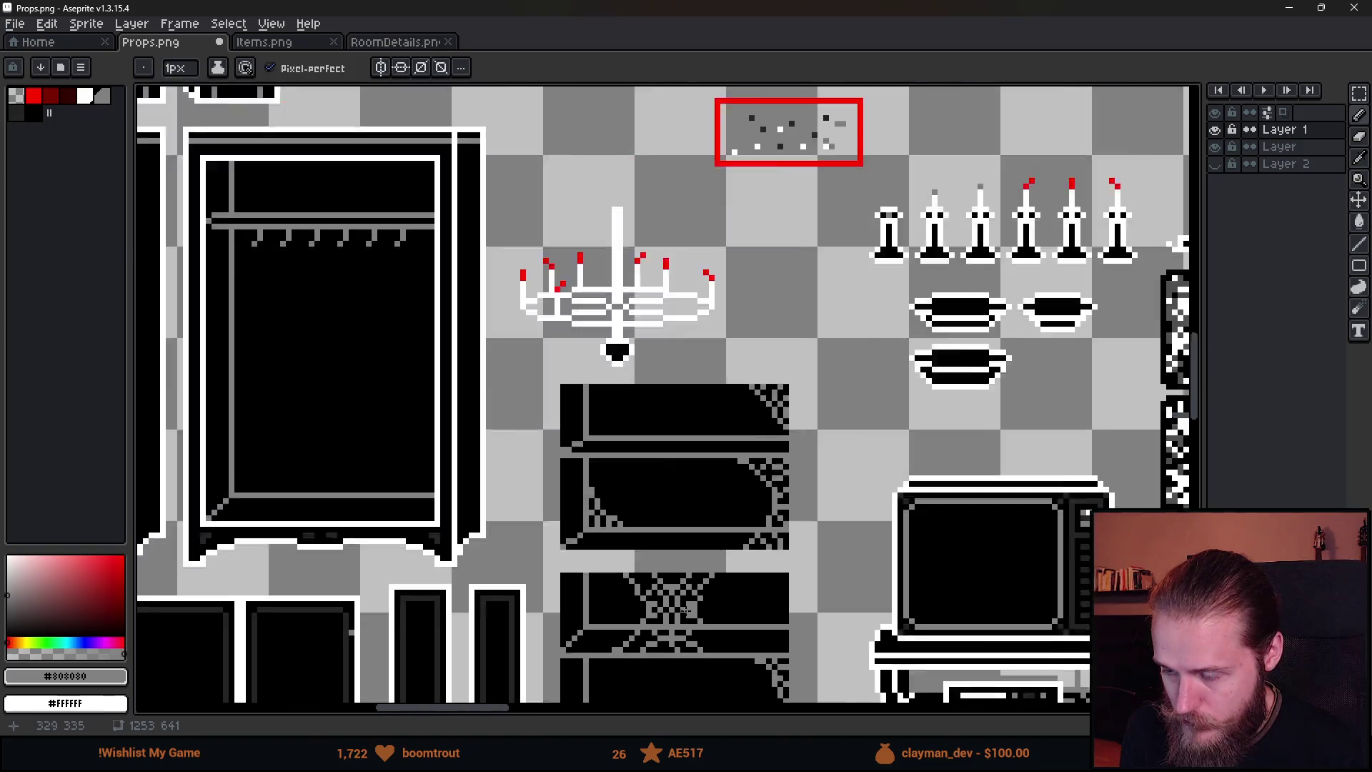
scroll(694, 538, up, 4)
key(e)
mouse_move(626, 491)
mouse_down()
mouse_move(664, 491)
mouse_move(636, 474)
mouse_move(659, 475)
mouse_up()
key(b)
scroll(734, 609, down, 5)
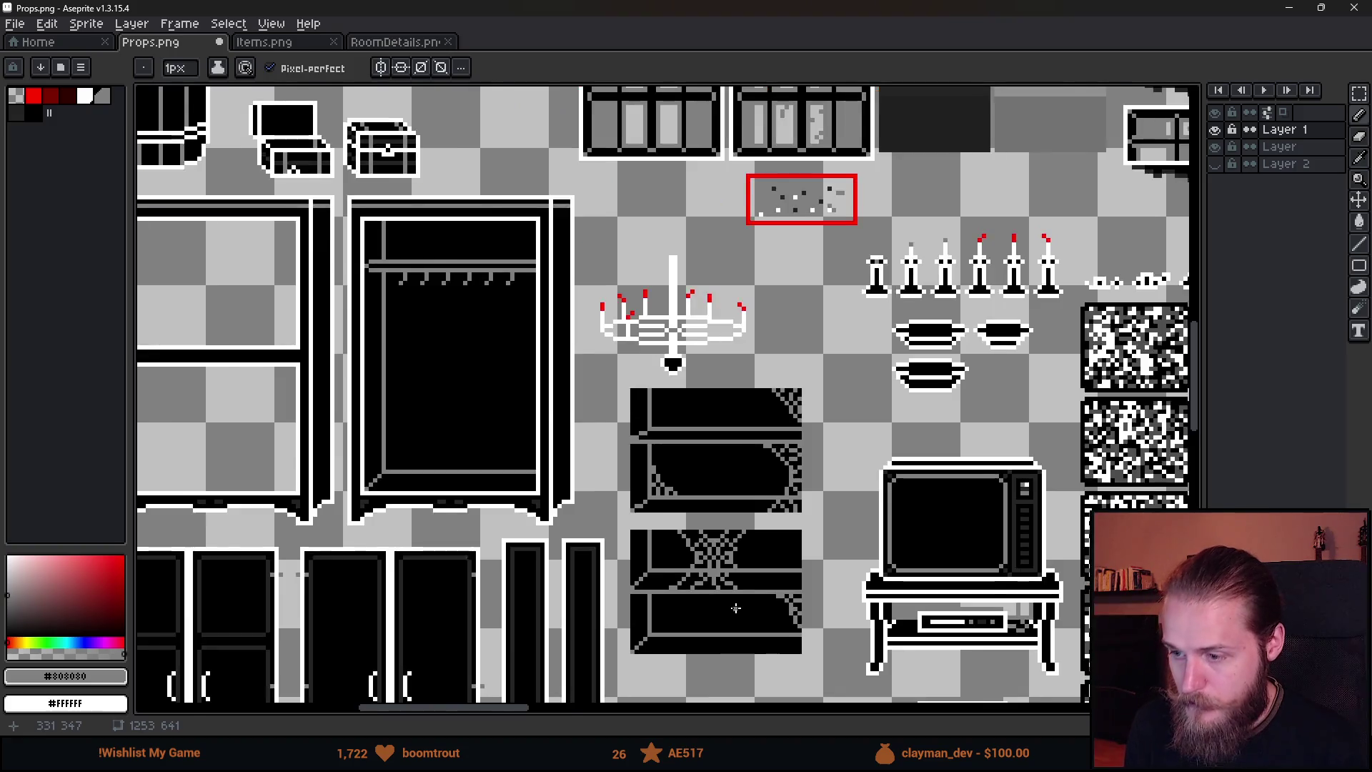
scroll(751, 613, up, 1)
scroll(812, 627, up, 3)
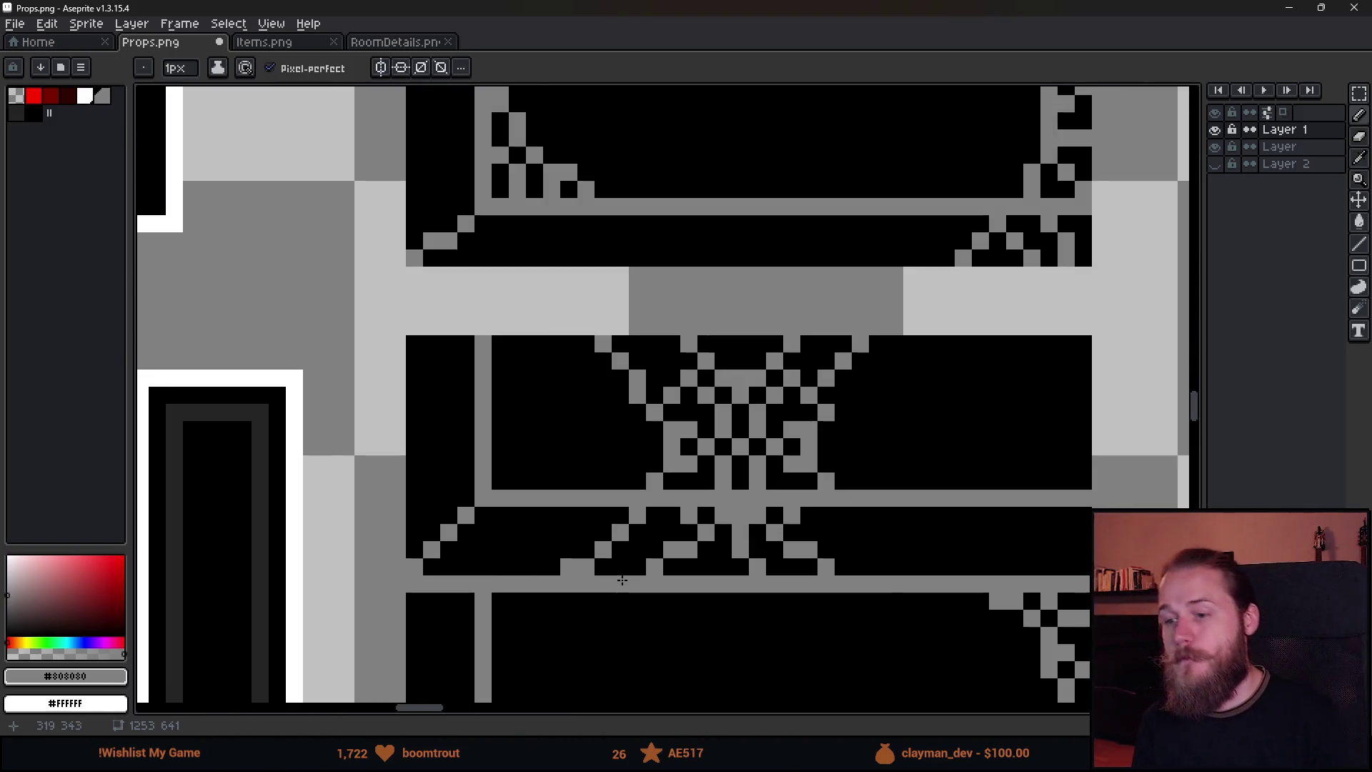
Select a block of the shelf's pixels and nudge it one pixel right.
key(m)
mouse_move(526, 503)
mouse_down()
mouse_move(628, 611)
mouse_move(599, 585)
mouse_up()
key(ctrl+d)
Remove one grey pixel from the central web and add one to extend a strand.
key(b)
scroll(600, 586, down, 3)
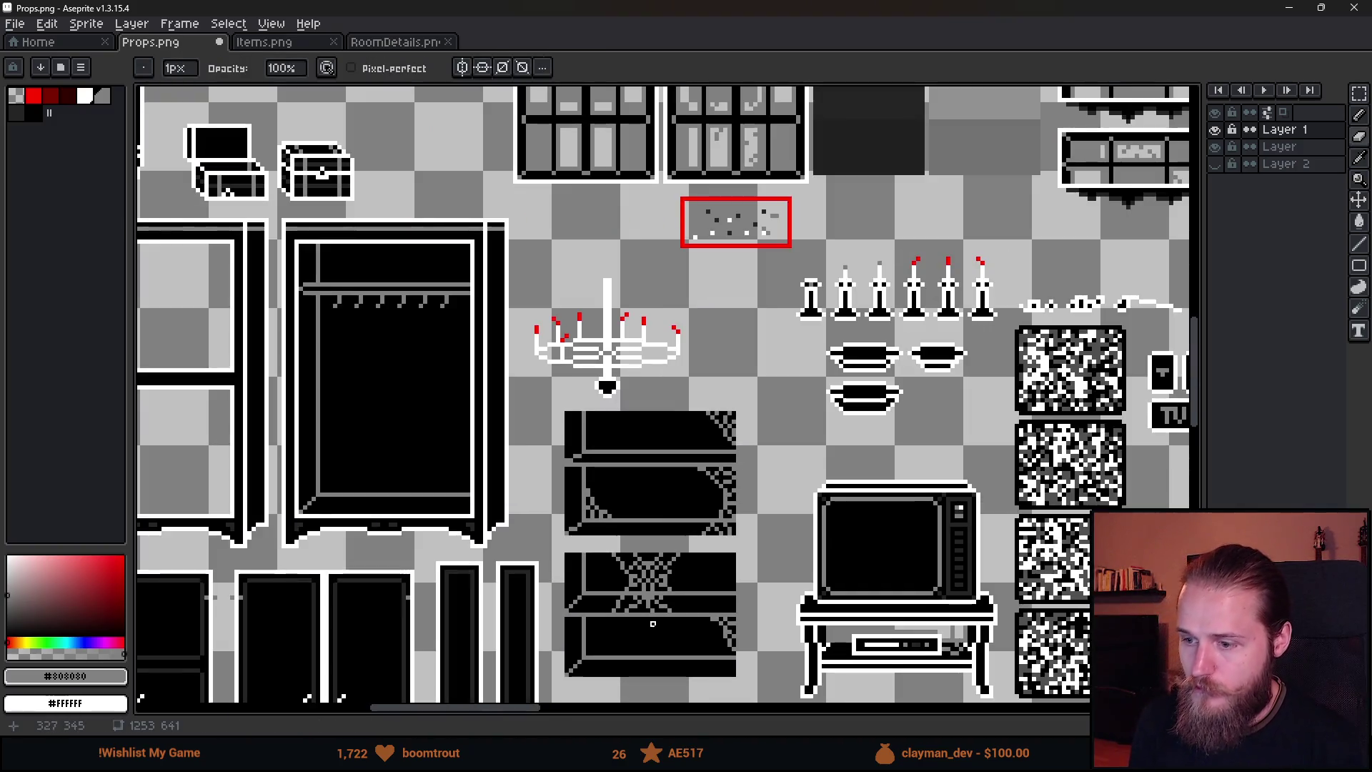
scroll(687, 610, down, 2)
scroll(735, 522, up, 1)
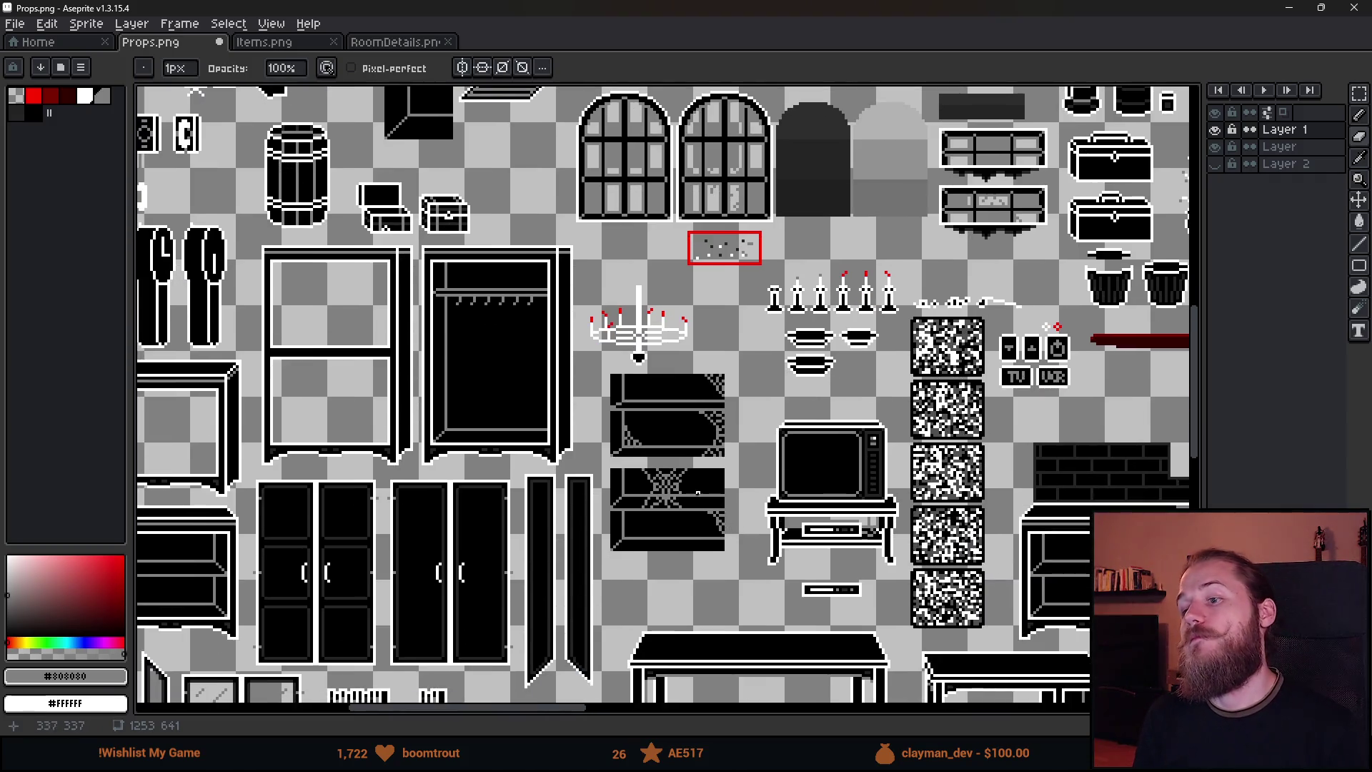
scroll(676, 492, up, 6)
key(e)
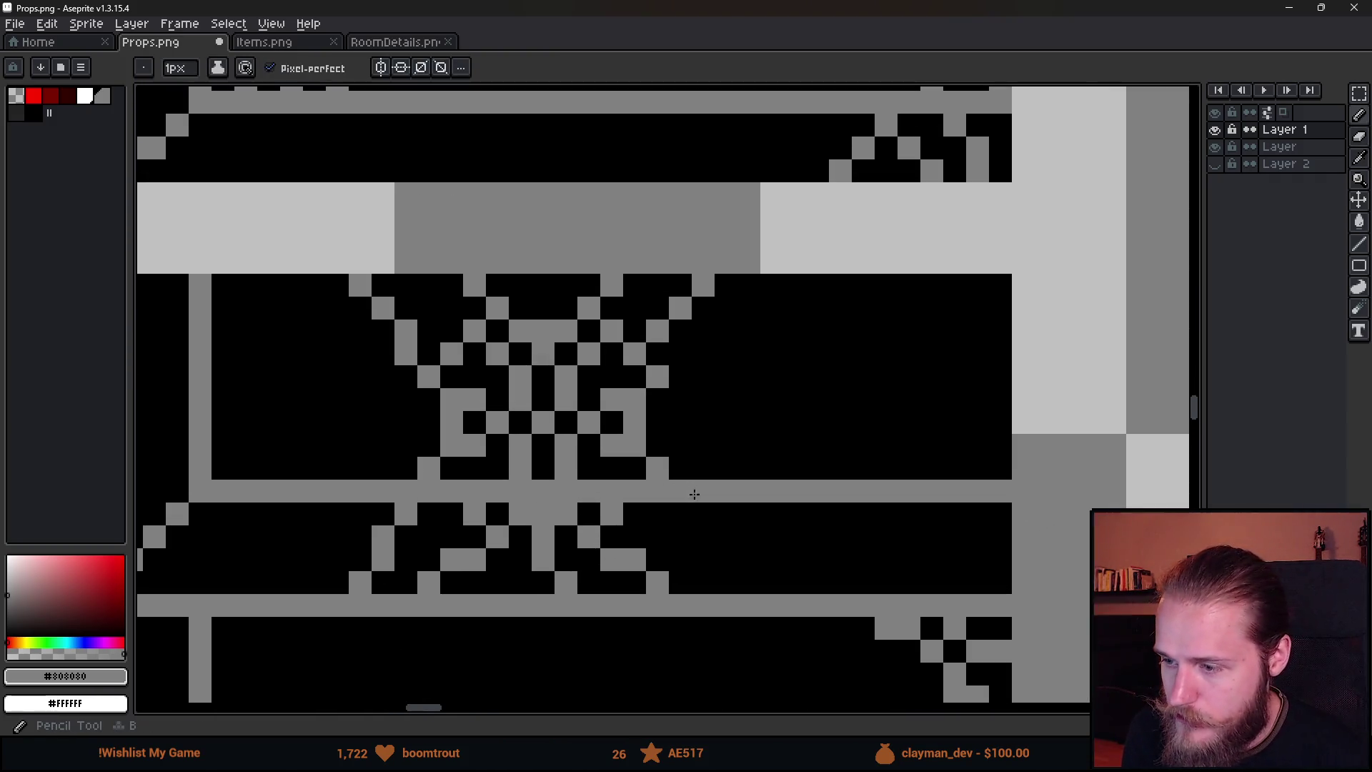
click(690, 418)
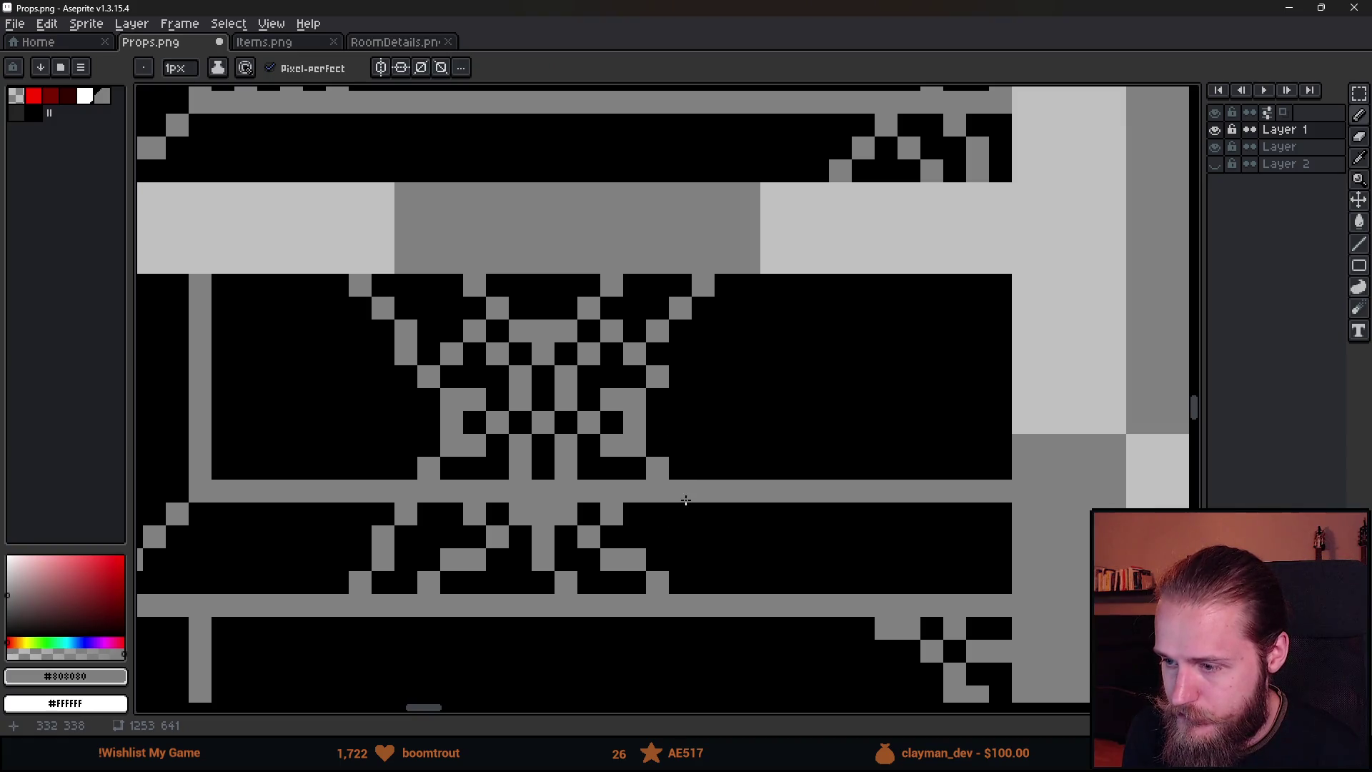
click(700, 542)
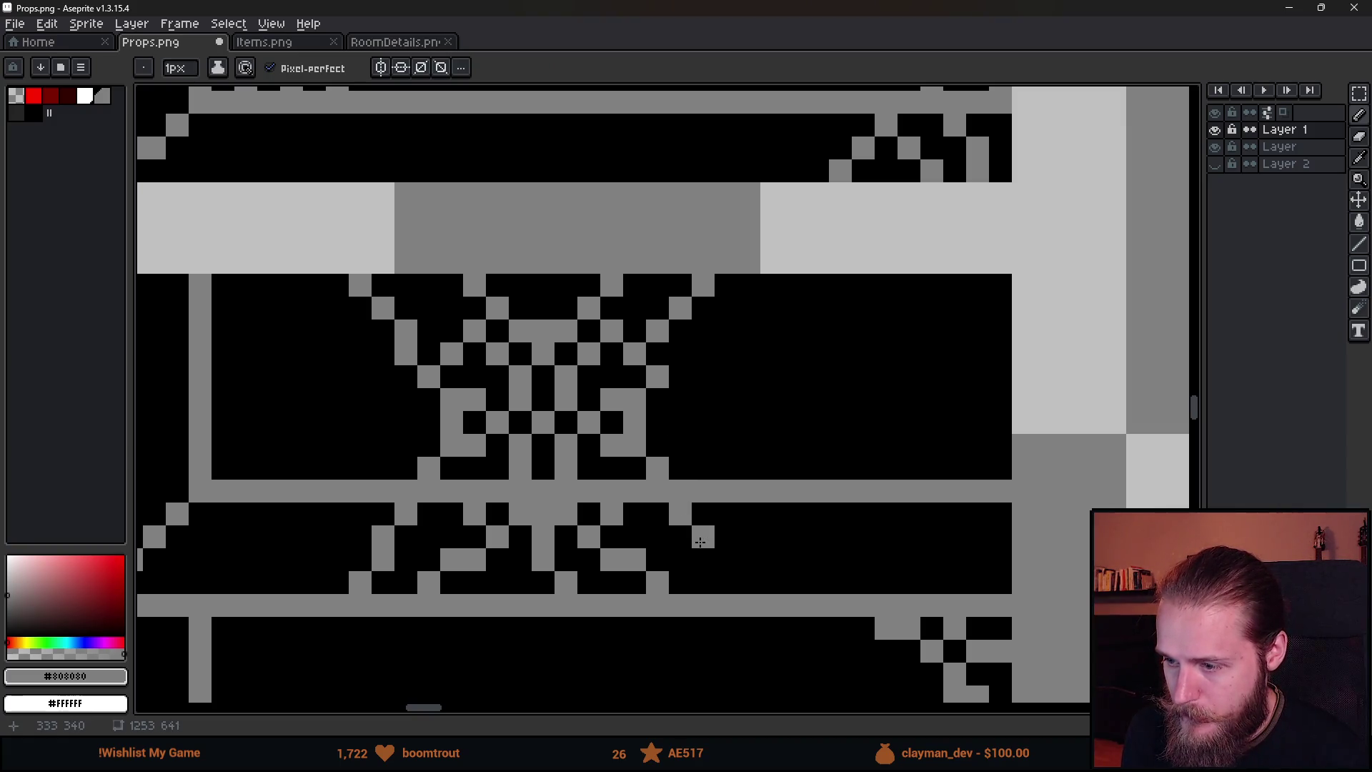
scroll(755, 472, down, 5)
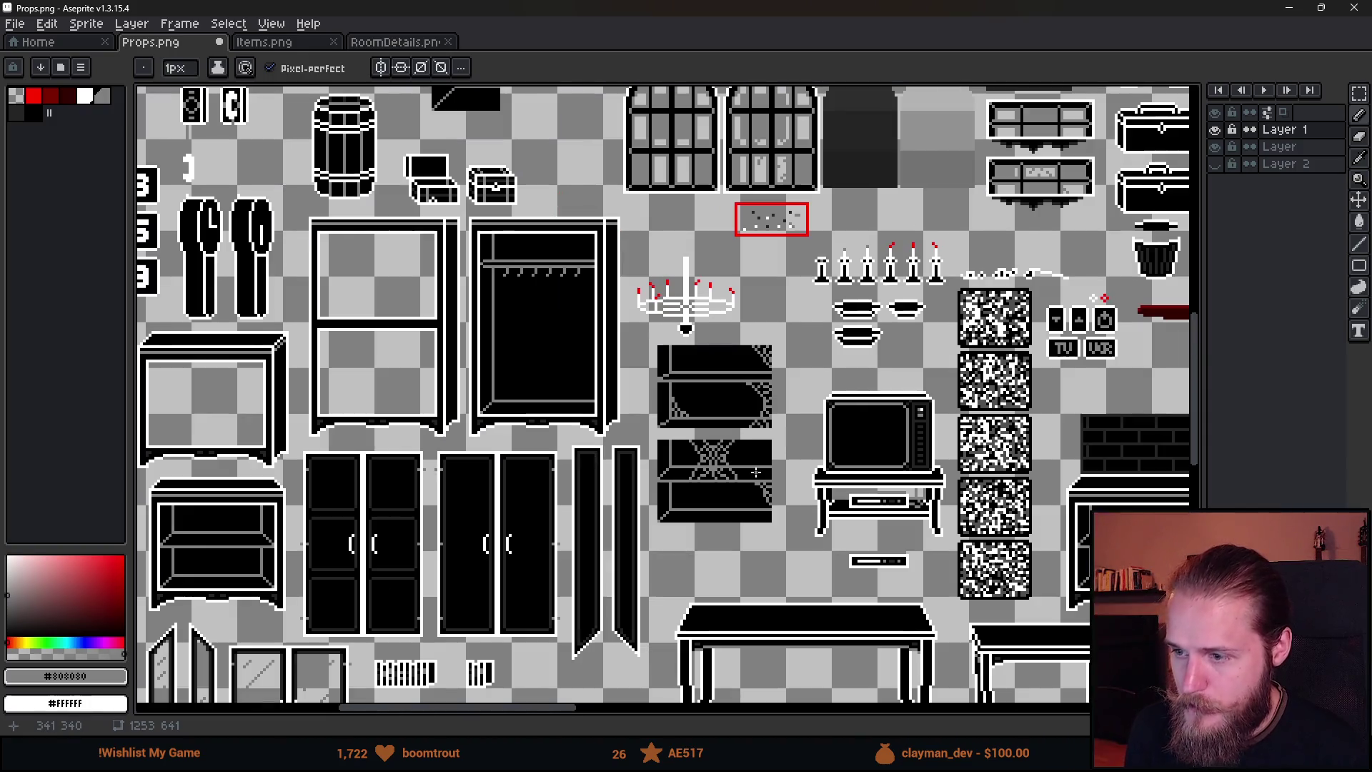
drag(756, 472, 664, 523)
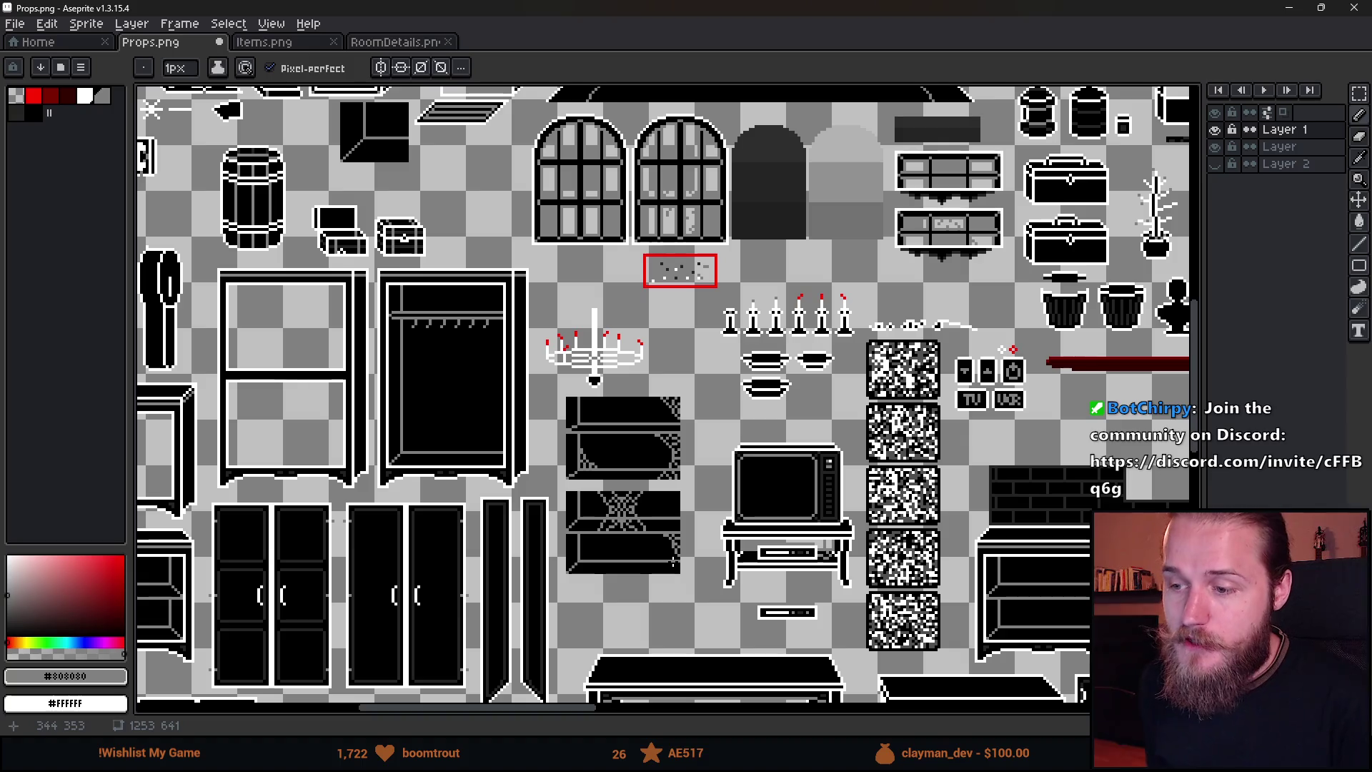
Select the 17x18 striped sprite and add a new Layer 3 below Layer 1.
key(m)
mouse_move(663, 614)
mouse_down()
mouse_move(673, 267)
mouse_move(751, 263)
mouse_up()
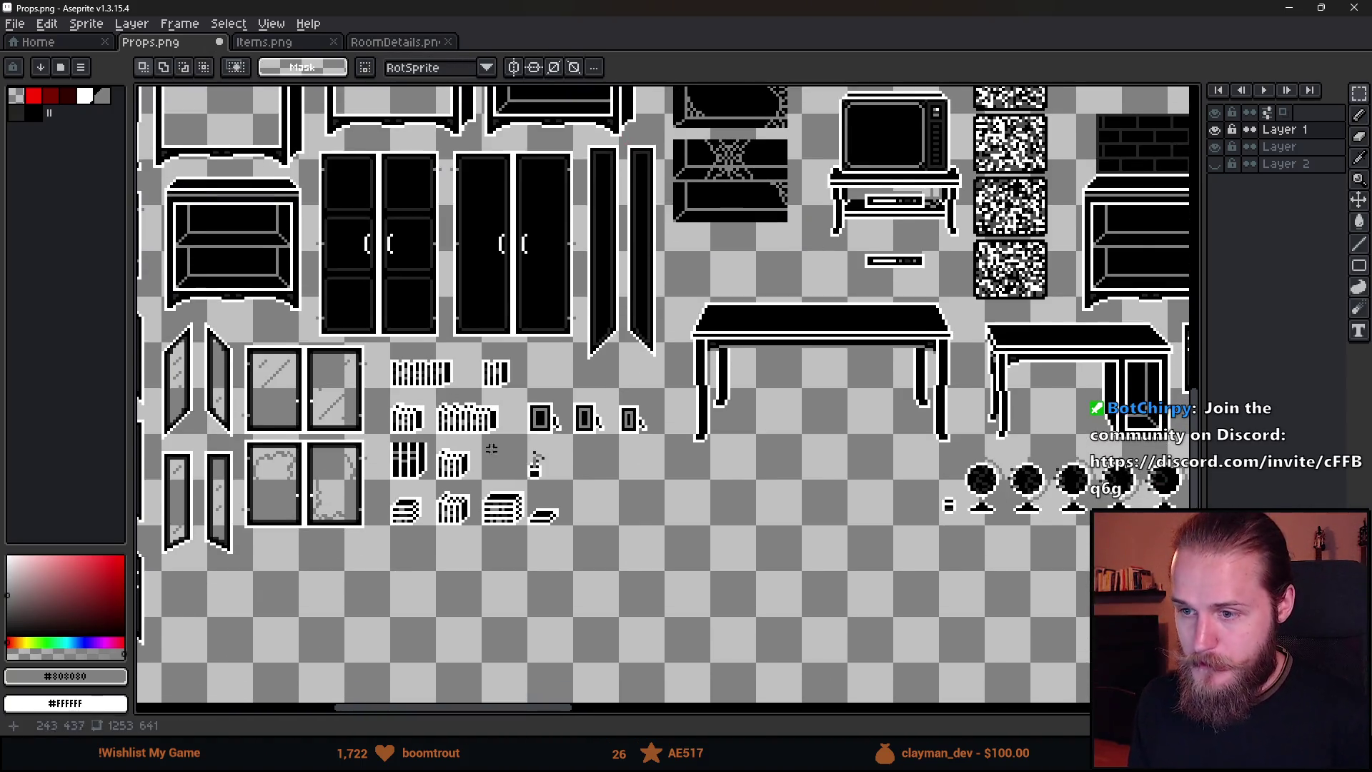
scroll(496, 447, up, 2)
drag(321, 398, 418, 498)
scroll(415, 477, down, 2)
scroll(456, 401, up, 2)
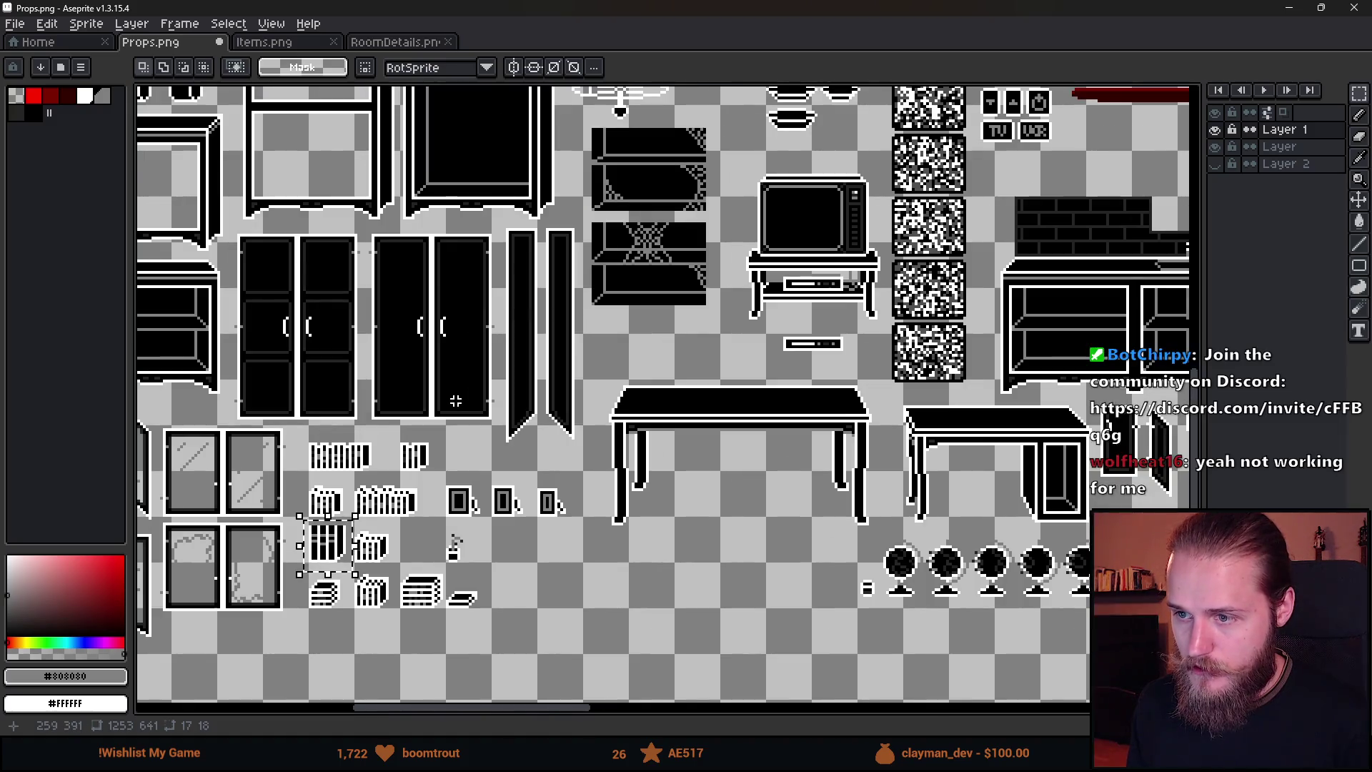
drag(641, 372, 606, 439)
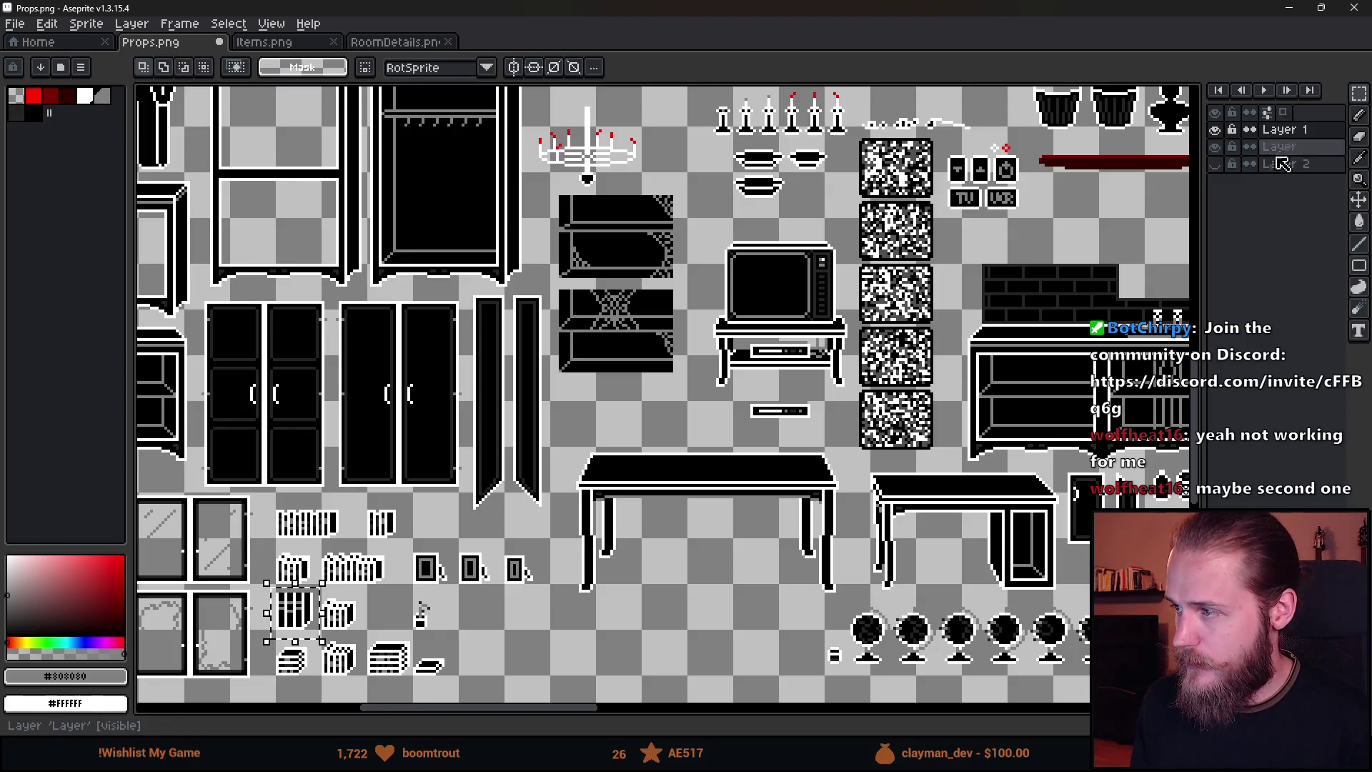
key(shift+n)
mouse_move(1279, 131)
mouse_down()
mouse_move(1314, 137)
mouse_move(1317, 159)
mouse_up()
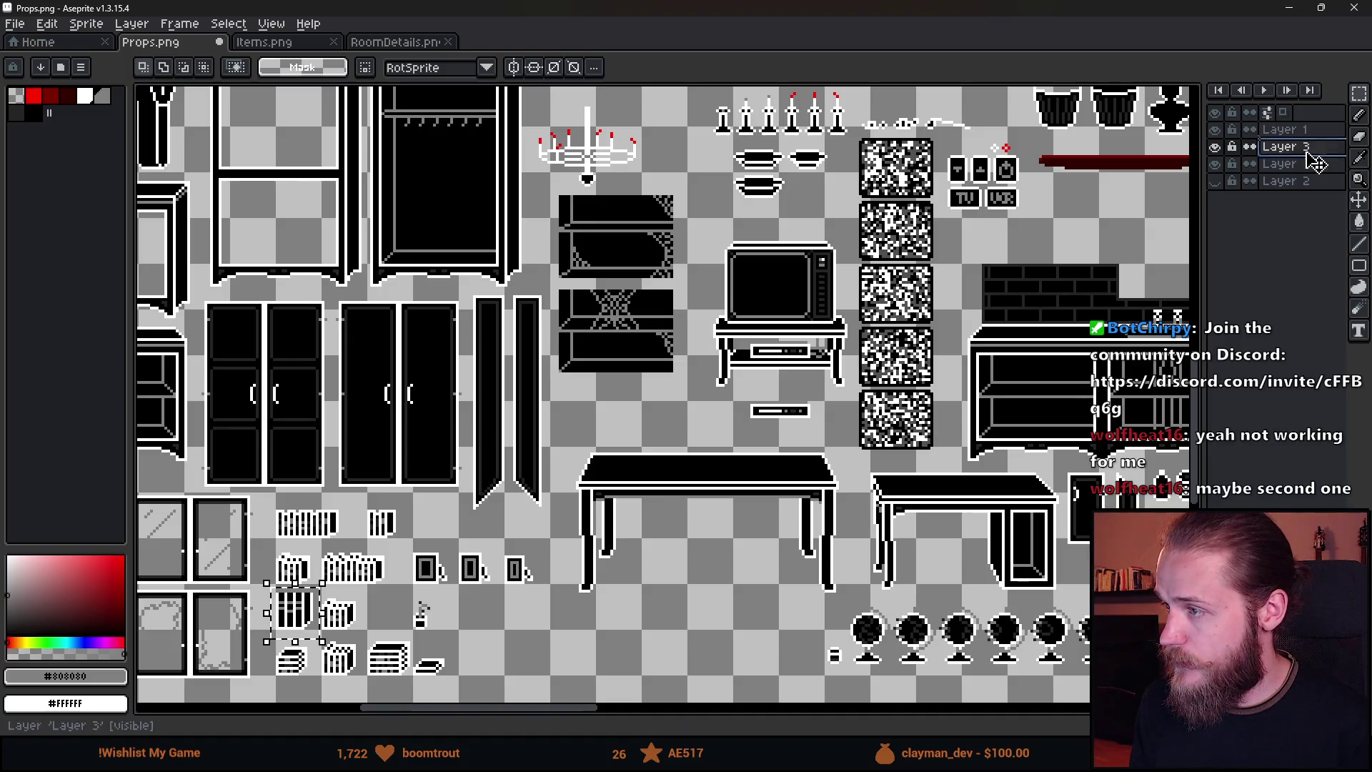
scroll(686, 340, up, 1)
Paste the striped sprite twice onto the lower bookshelf's centre, committing each copy.
key(ctrl+v)
drag(659, 408, 586, 318)
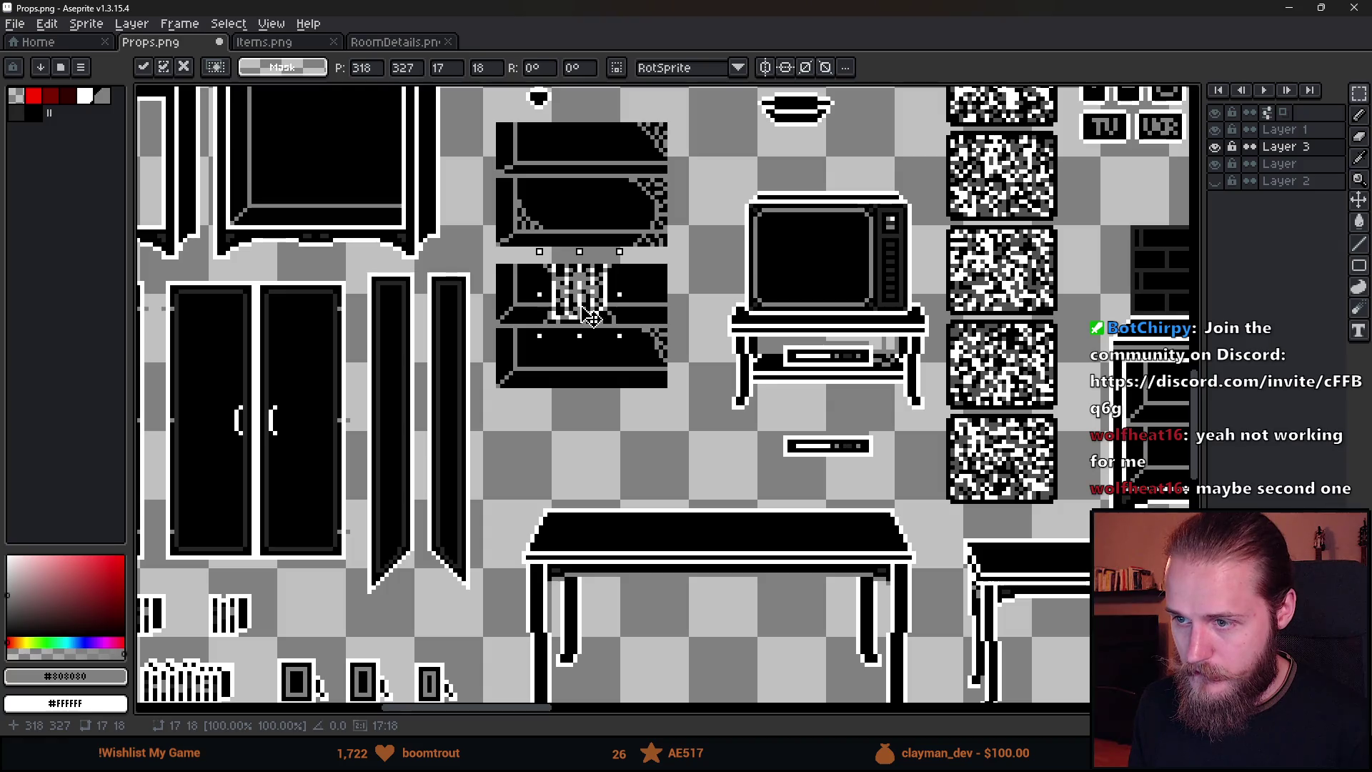
key(Return)
scroll(632, 451, down, 4)
scroll(630, 450, up, 3)
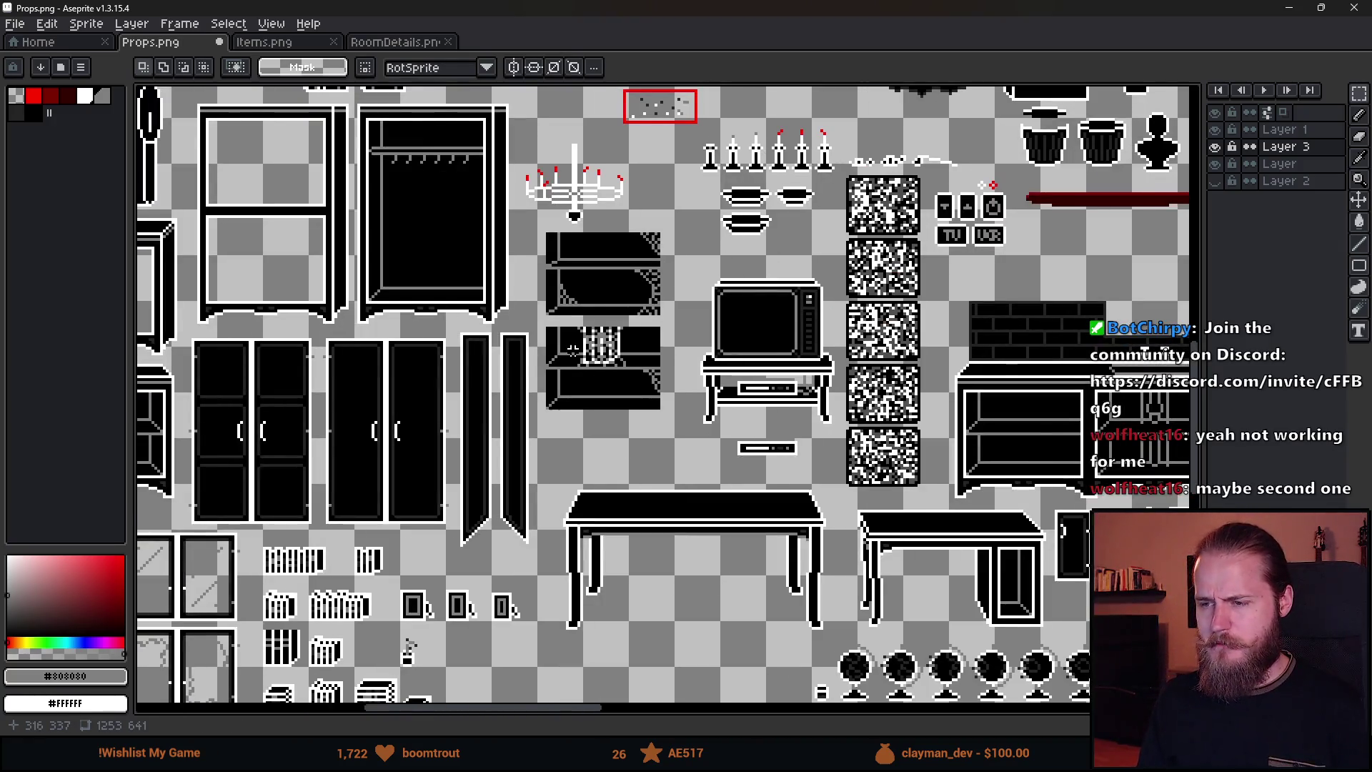
scroll(630, 450, up, 3)
key(ctrl+v)
drag(678, 406, 720, 406)
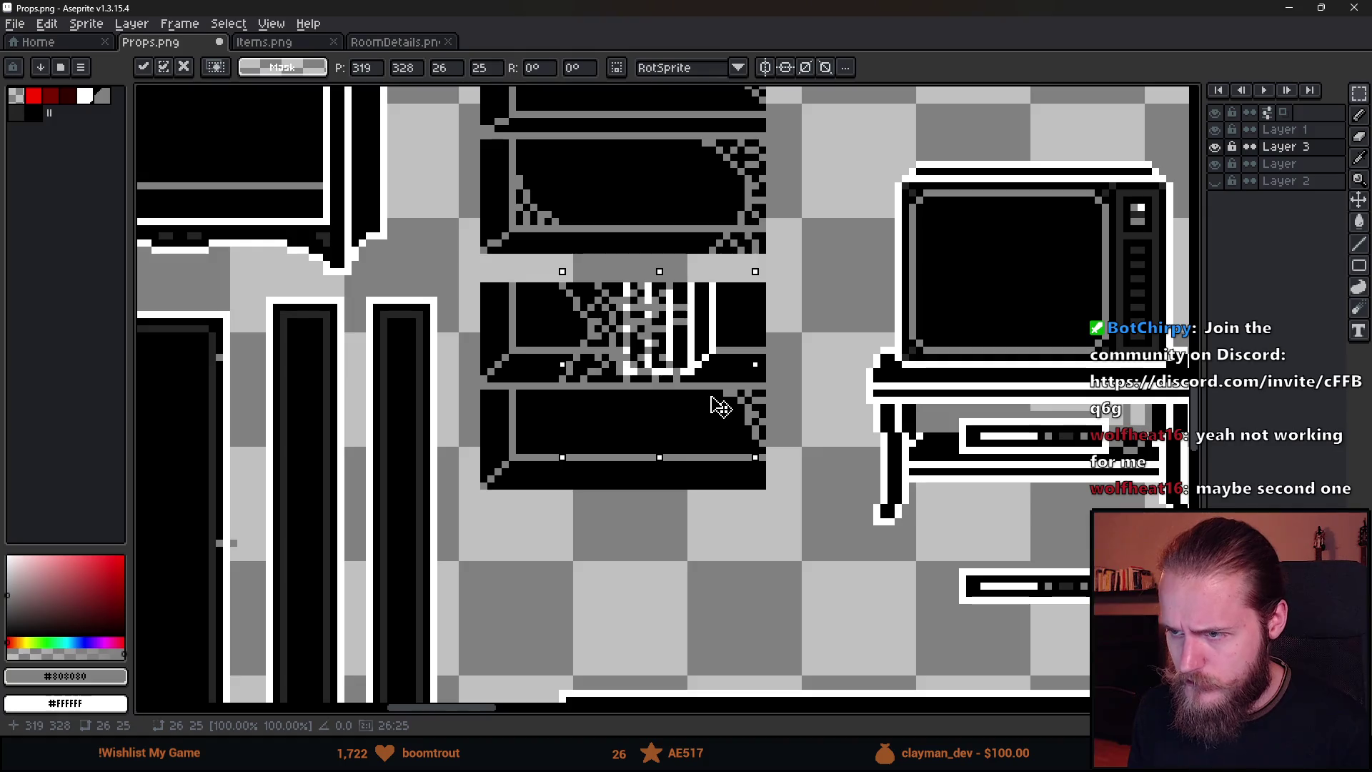
key(Return)
scroll(697, 564, down, 4)
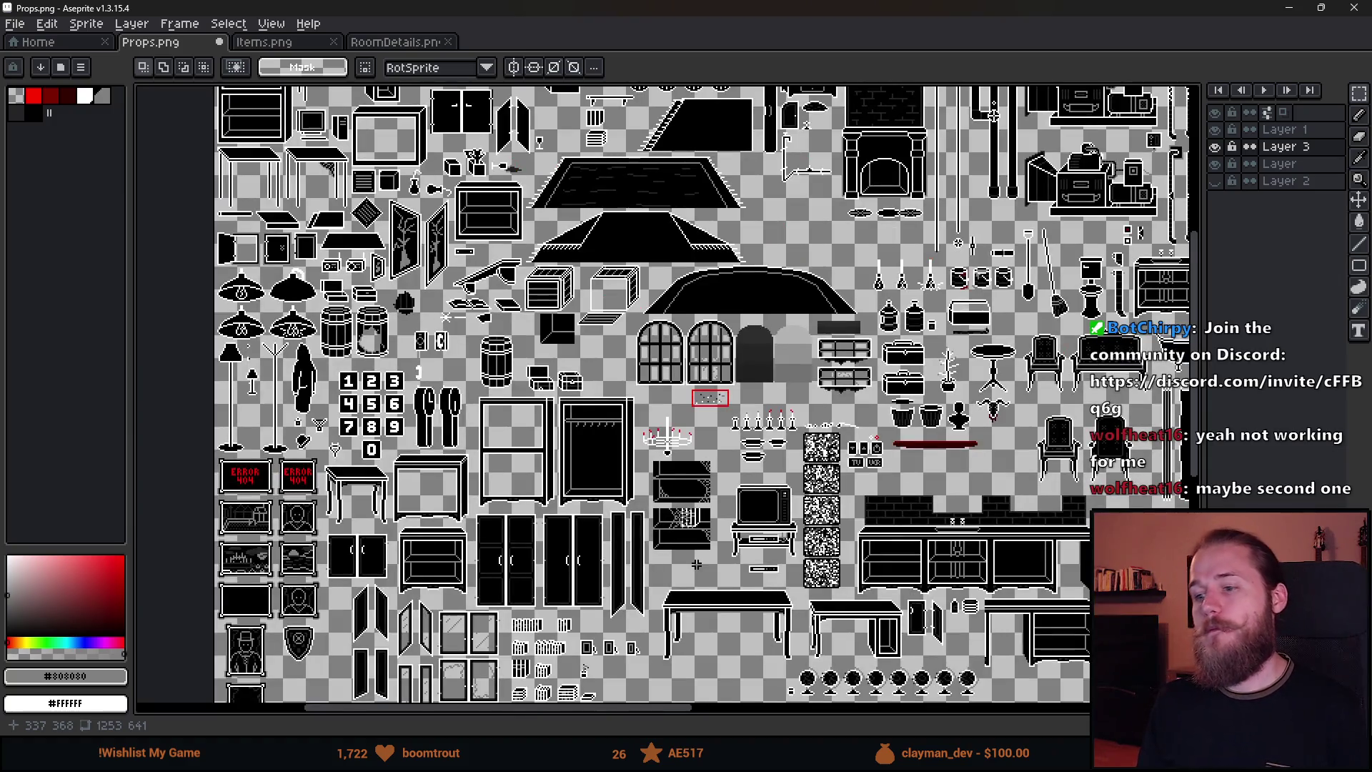
Undo the pasted white strands with Ctrl+Z.
scroll(697, 564, up, 2)
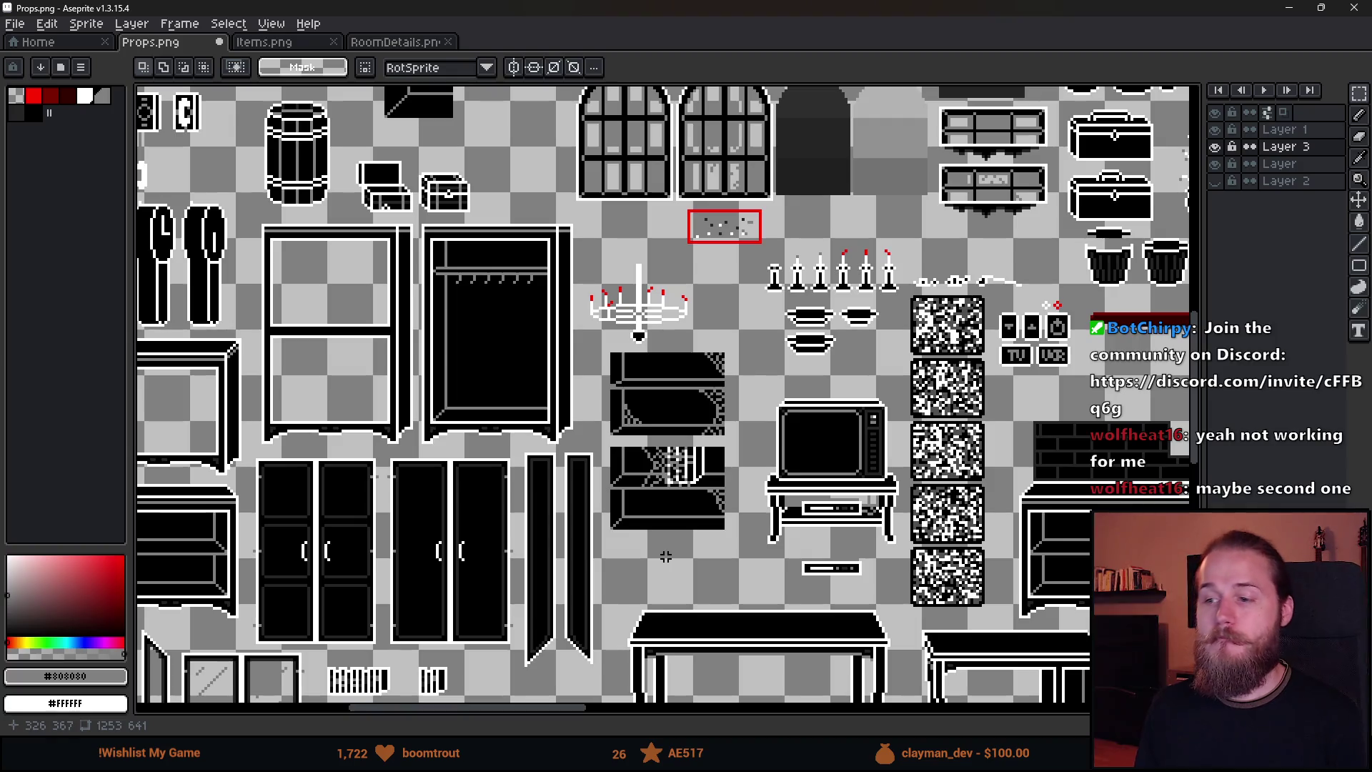
scroll(666, 556, up, 2)
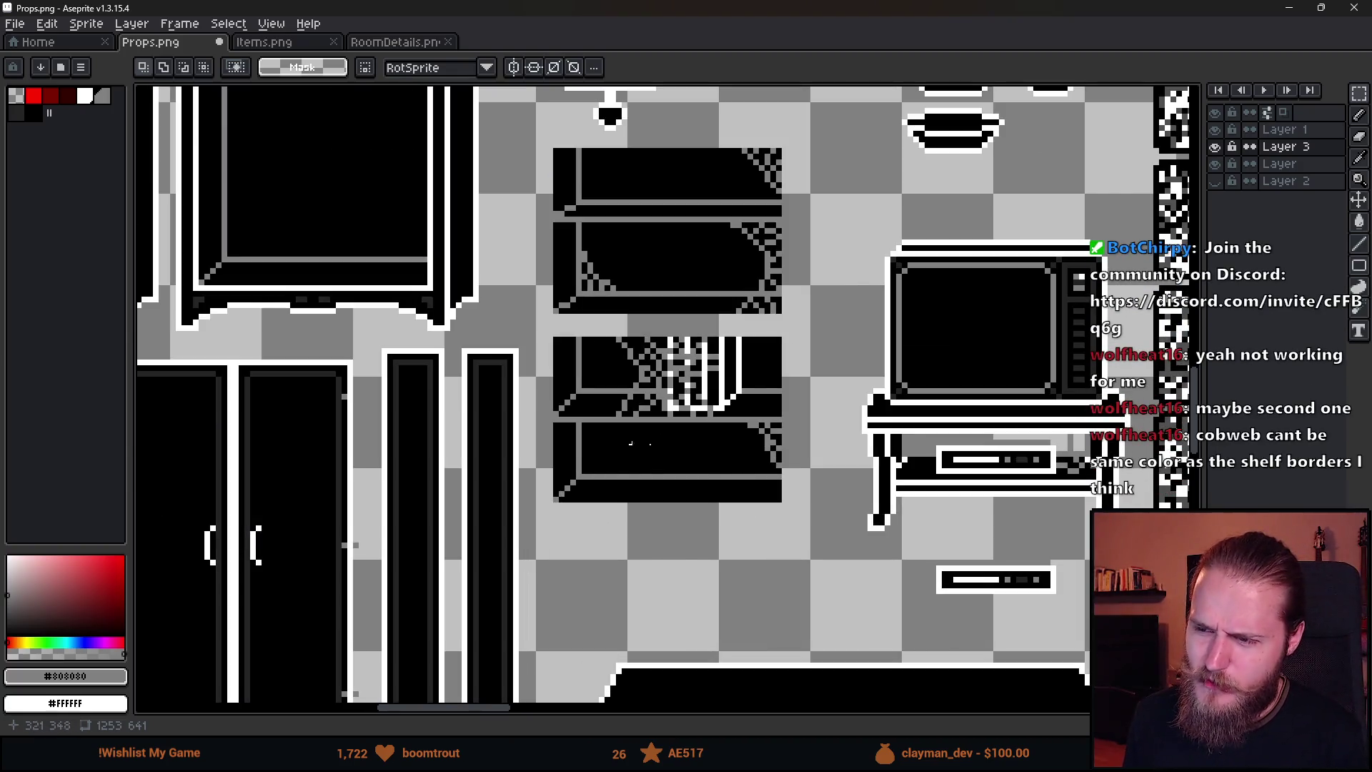
key(ctrl+z)
key(ctrl+z)
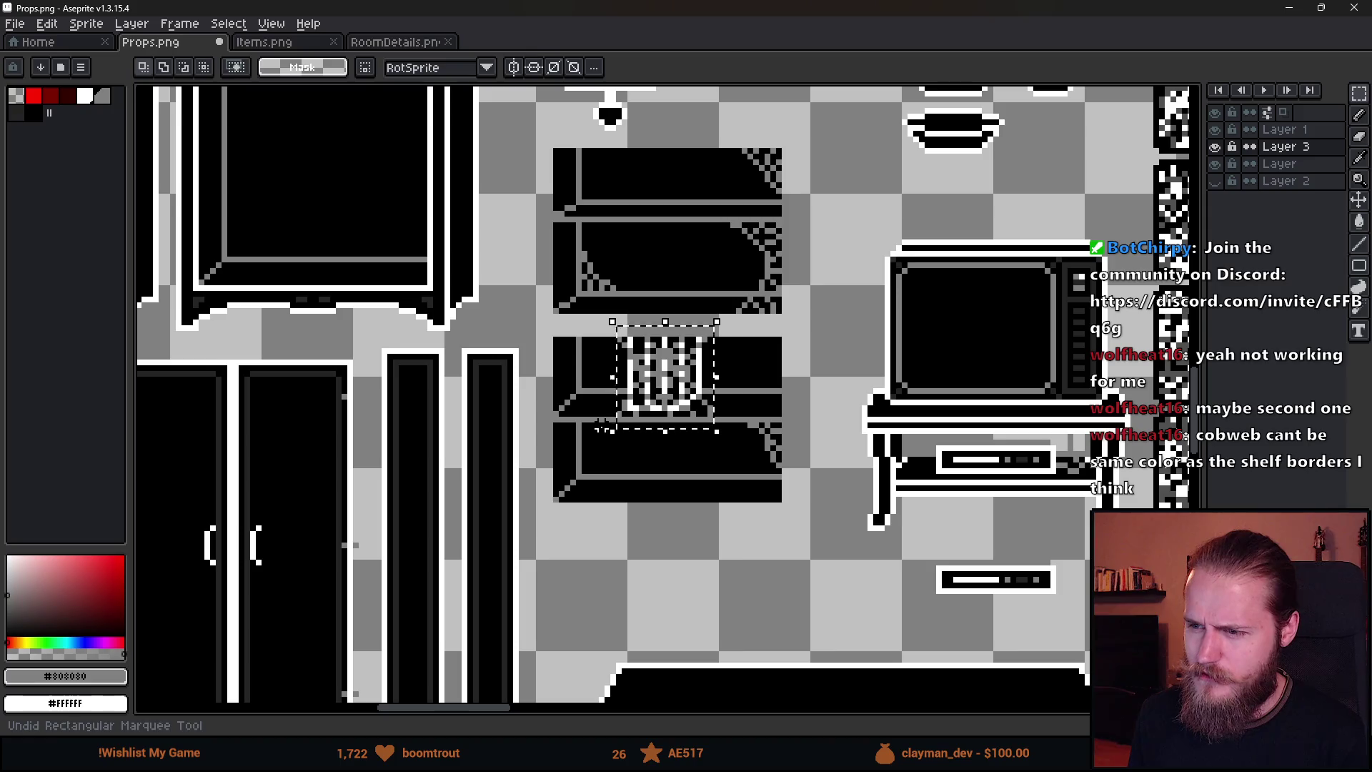
scroll(657, 432, up, 1)
scroll(673, 440, up, 1)
Toggle a layer's visibility to compare the cobweb, then make Layer 1 active.
key(m)
scroll(571, 280, down, 3)
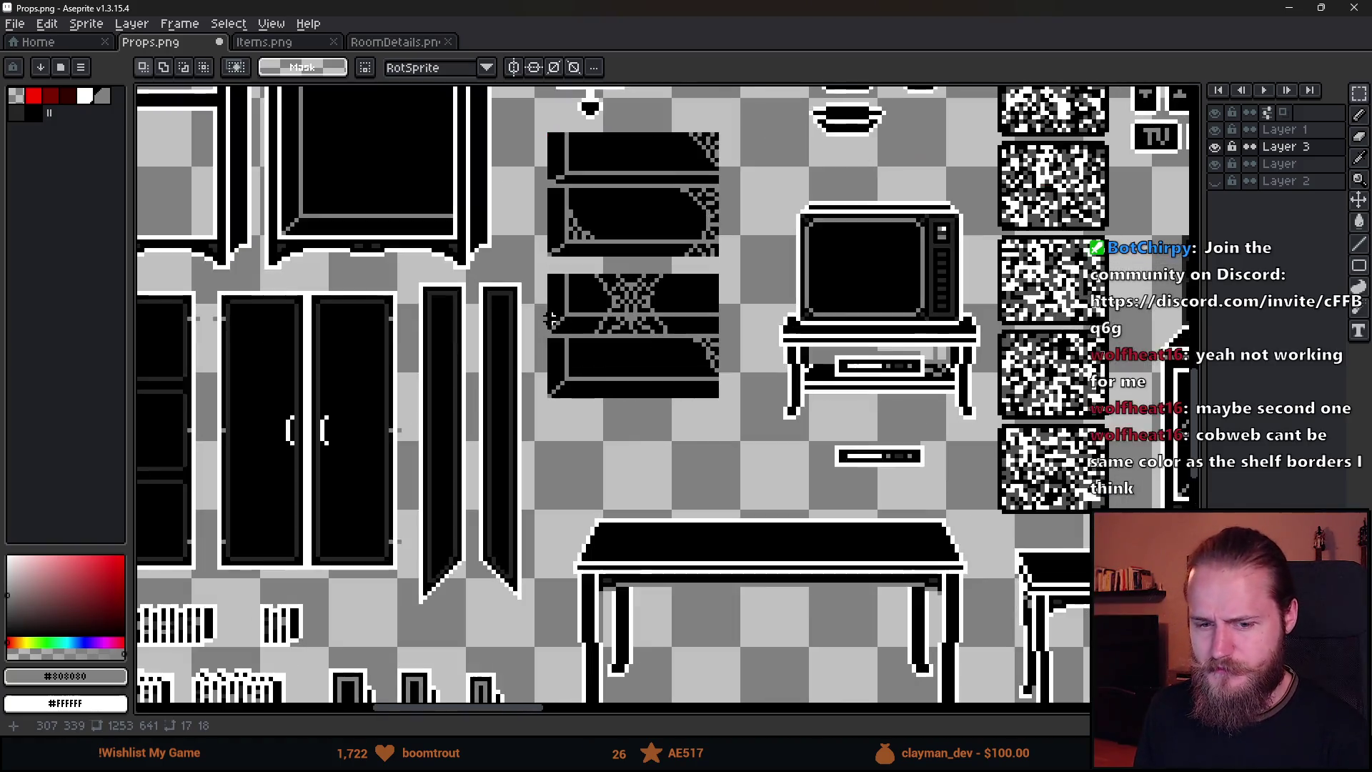
scroll(547, 330, up, 2)
drag(547, 330, 504, 438)
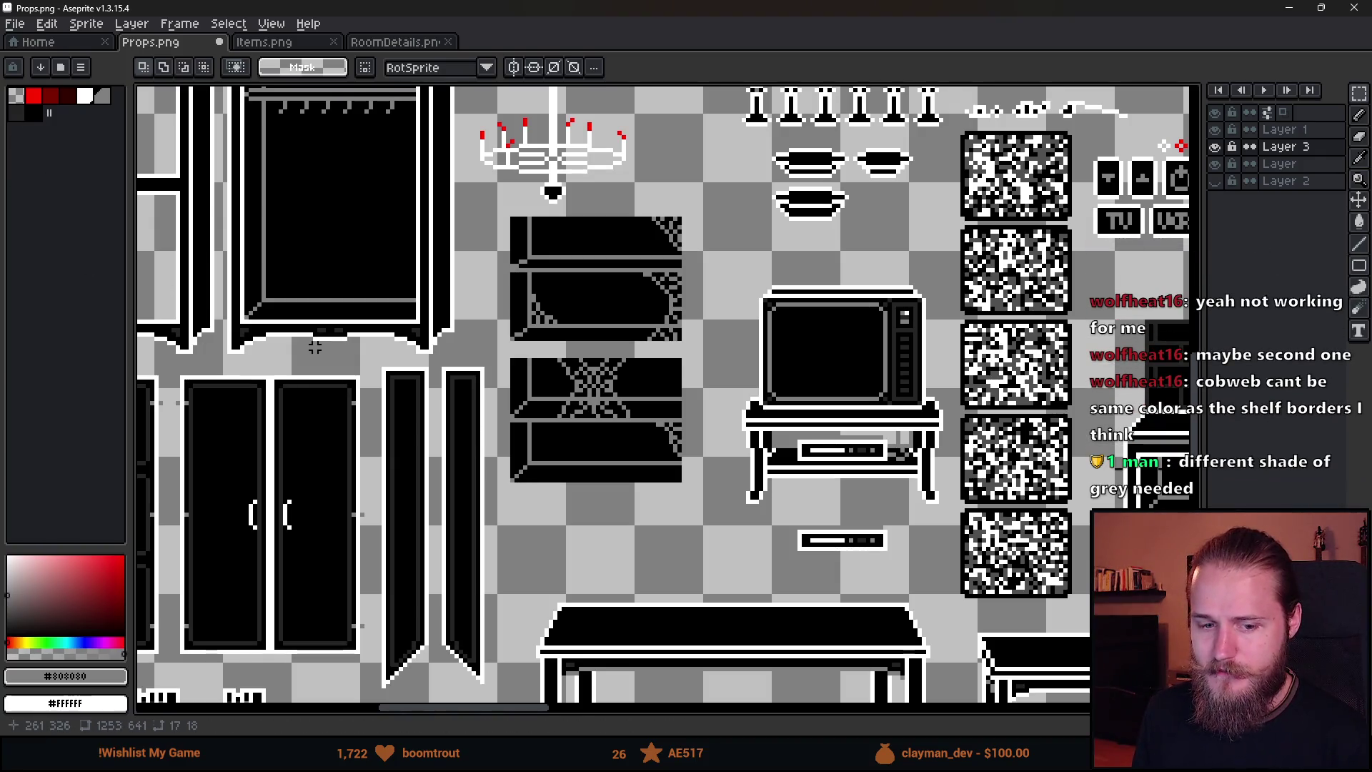
scroll(586, 443, up, 2)
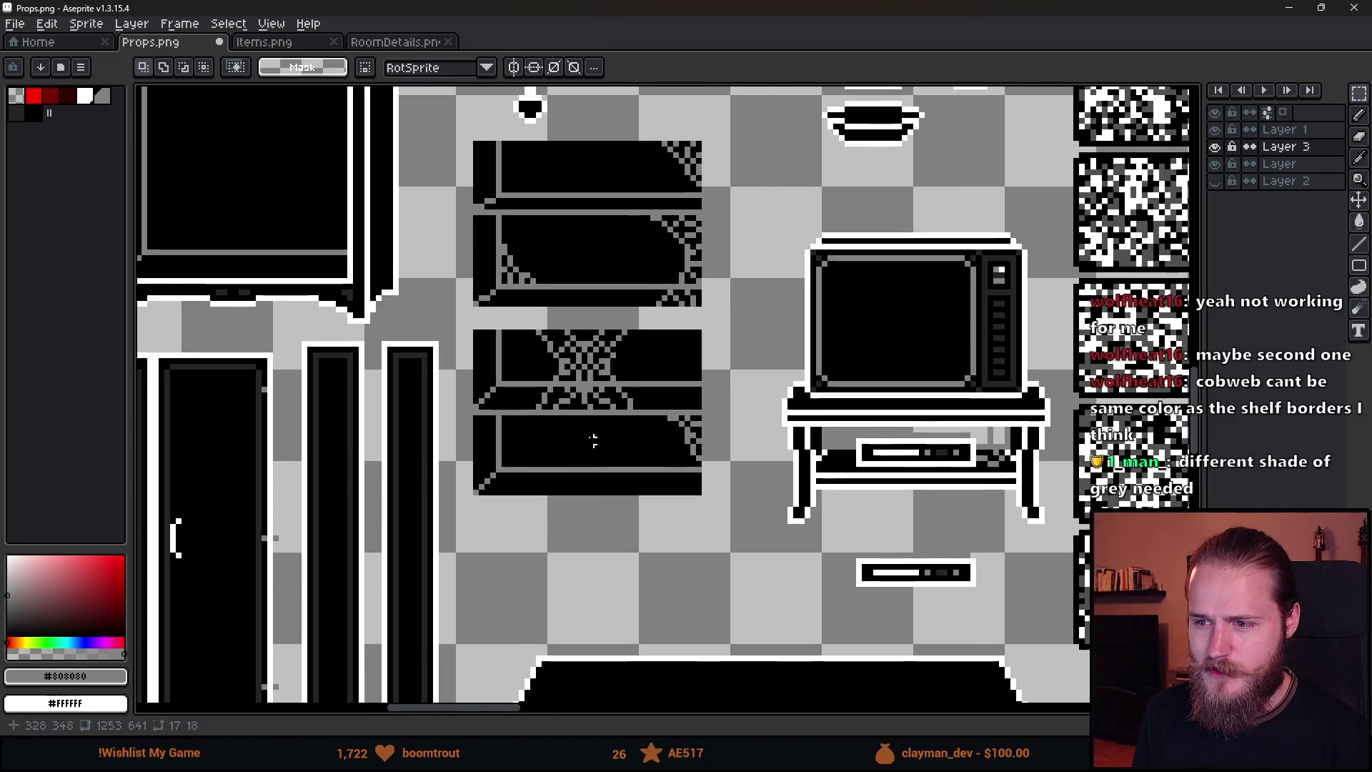
click(1215, 146)
click(1214, 147)
click(1279, 130)
scroll(609, 366, up, 3)
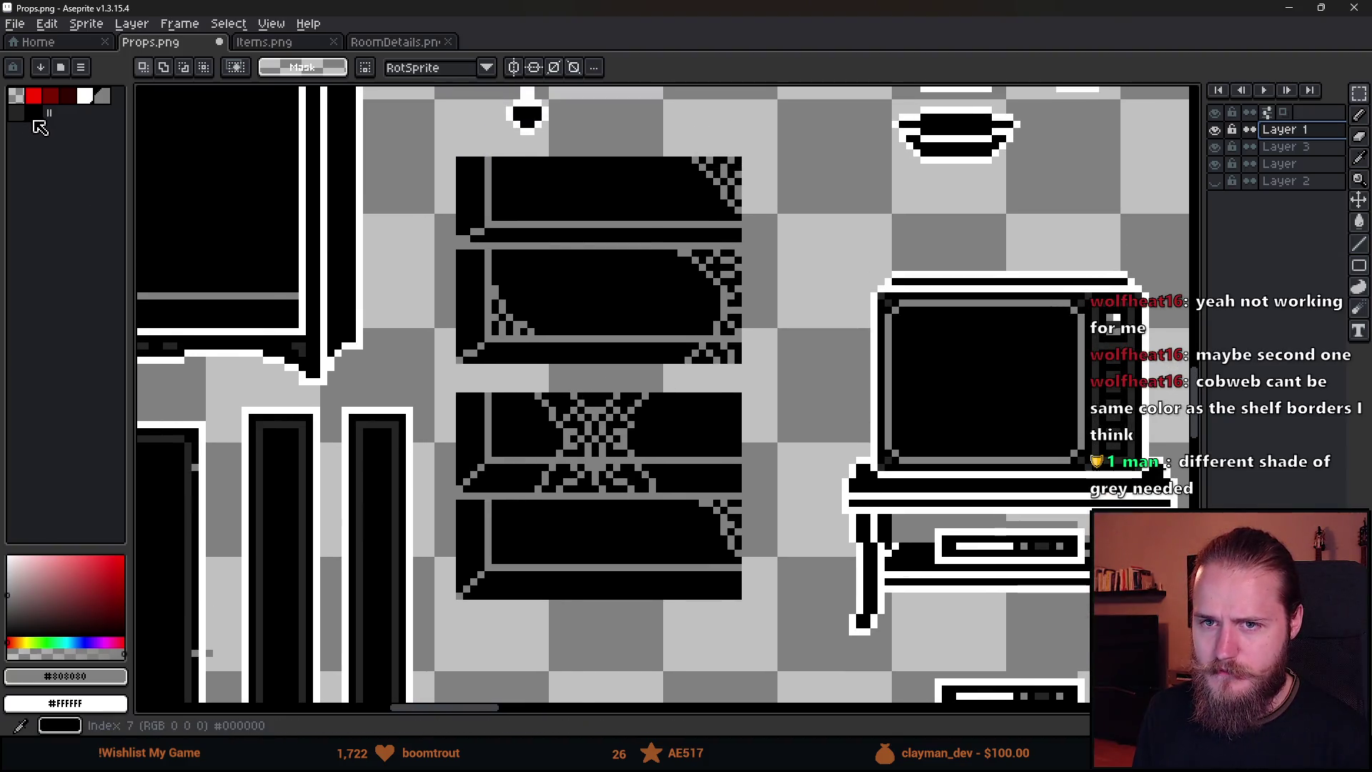
Pick white and set the Paint Bucket to spread fills across diagonal pixels.
click(84, 96)
scroll(596, 421, up, 2)
key(g)
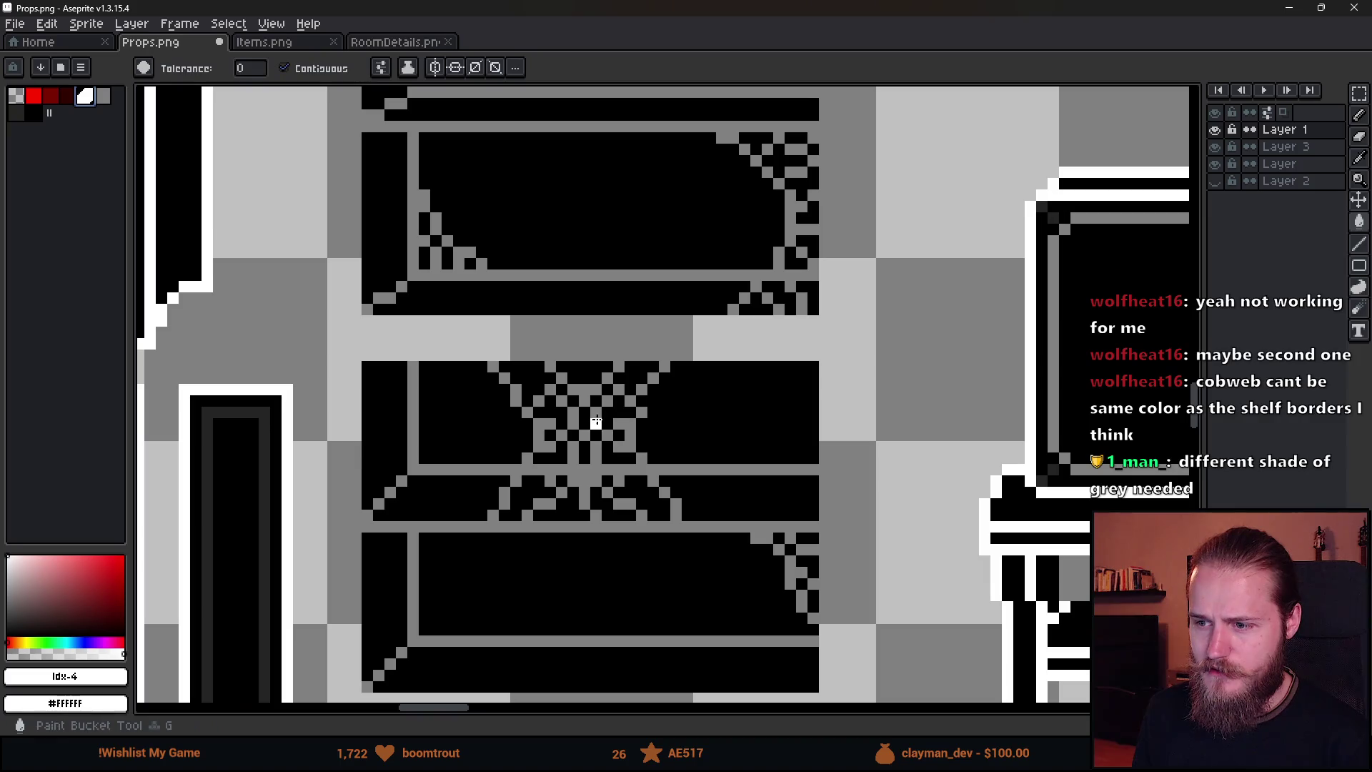
click(1217, 131)
click(1216, 131)
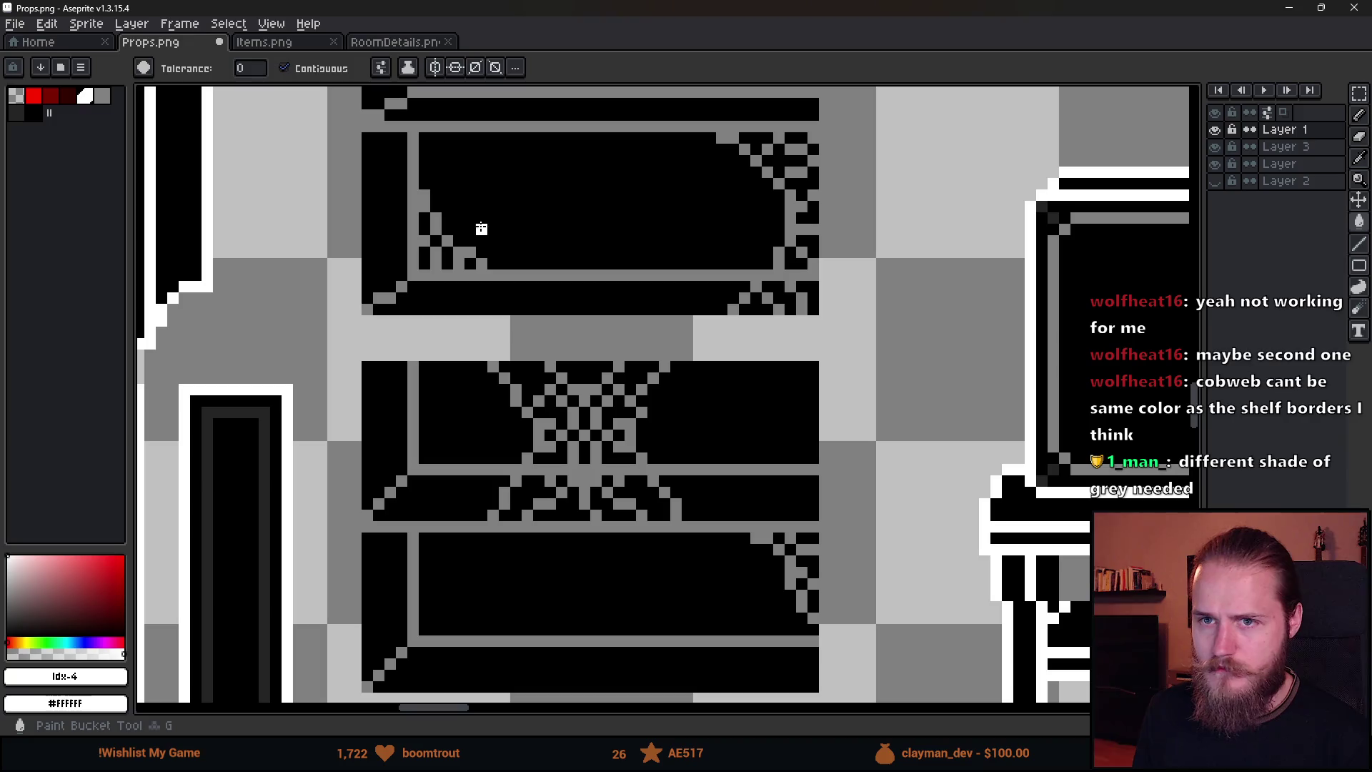
click(383, 72)
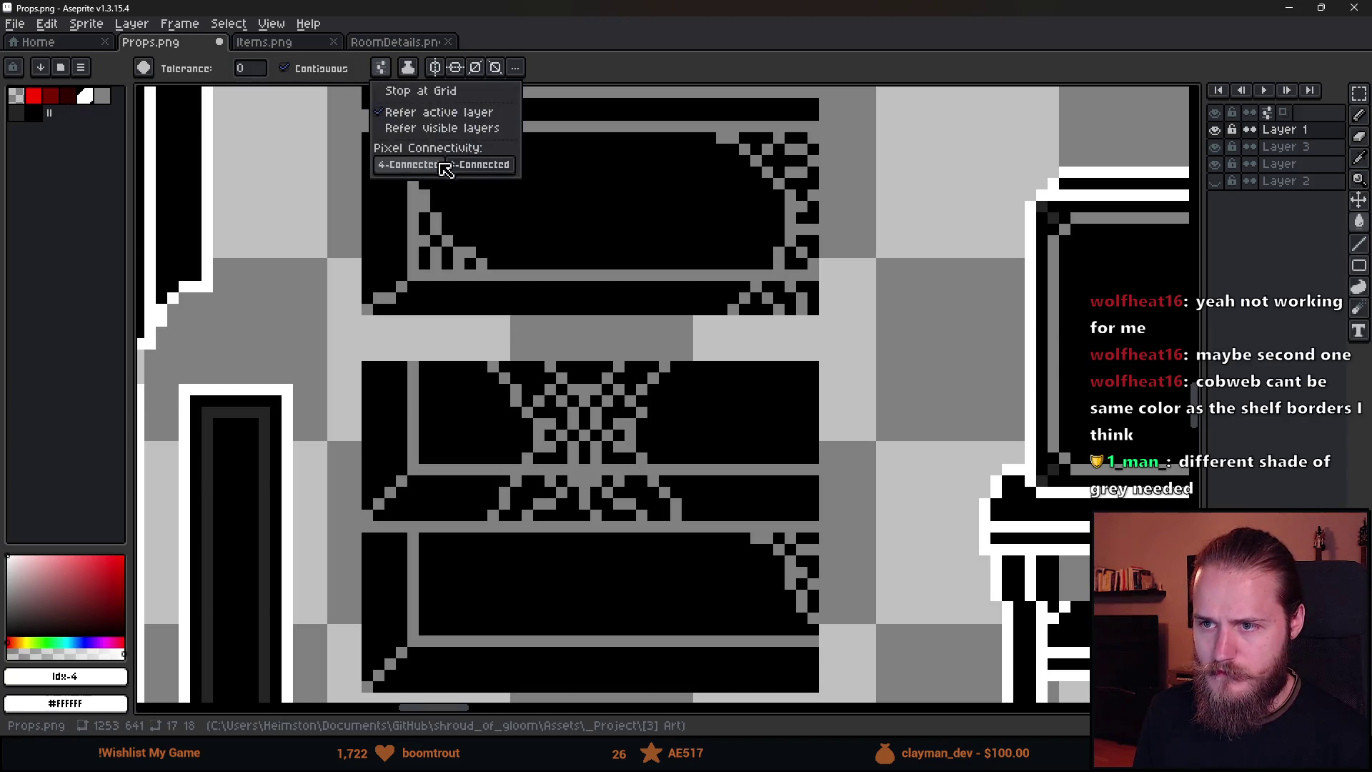
click(478, 169)
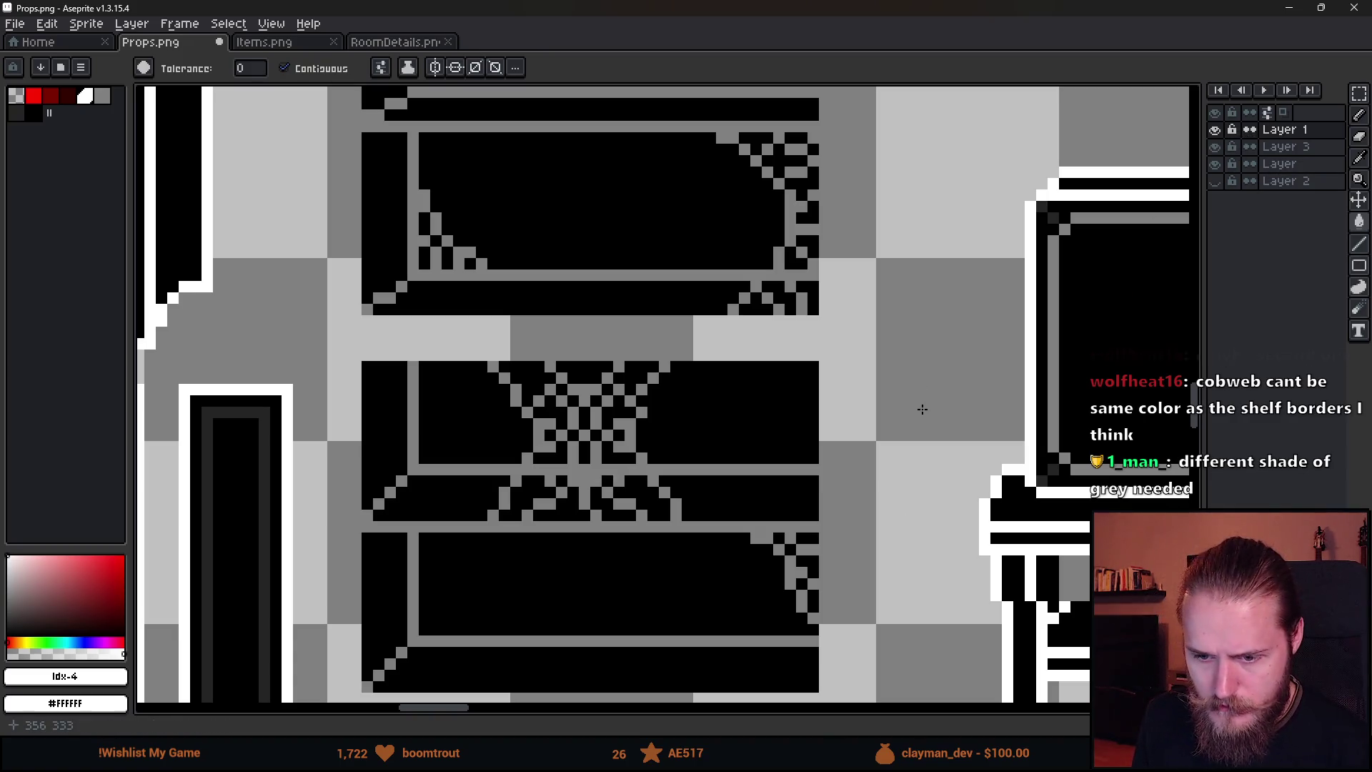
Flood-fill the grey central cobweb on the lower bookshelf with white.
key(g)
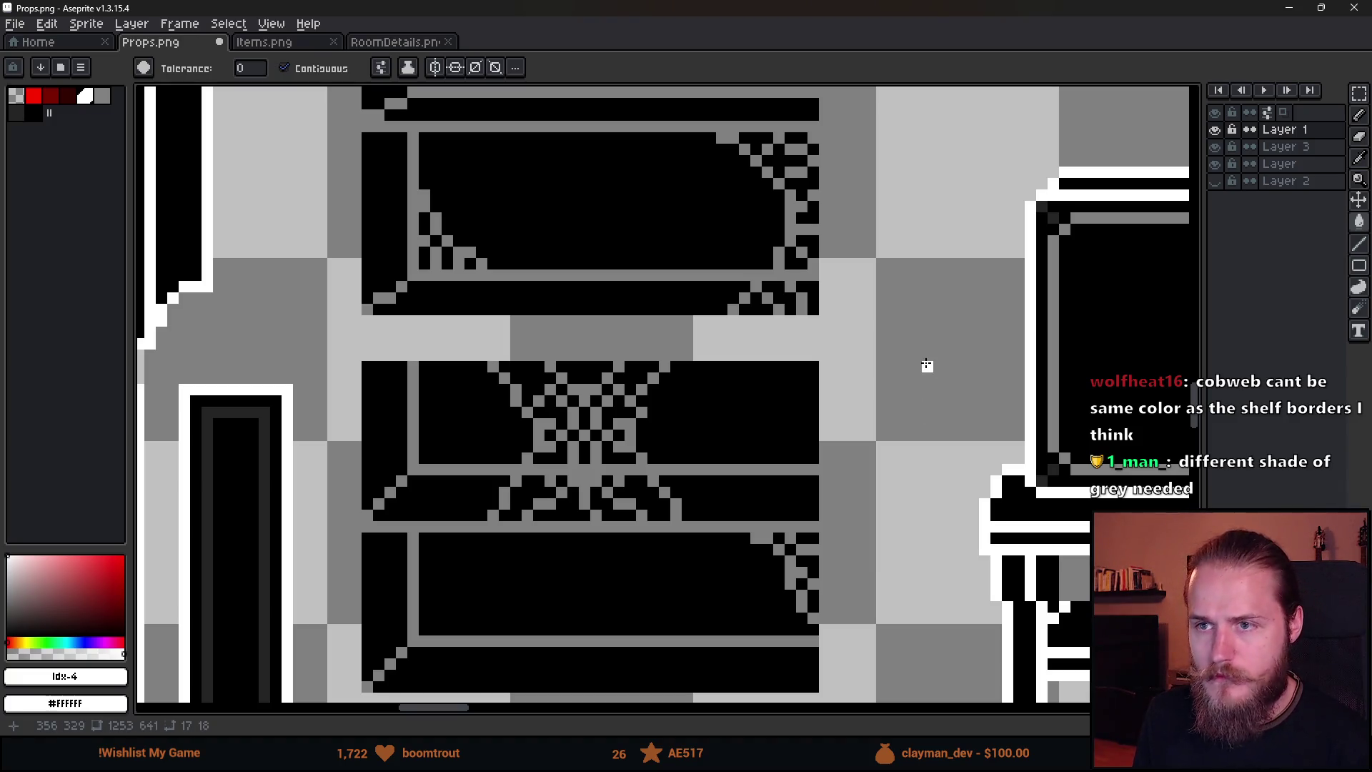
scroll(926, 412, down, 6)
scroll(817, 297, up, 3)
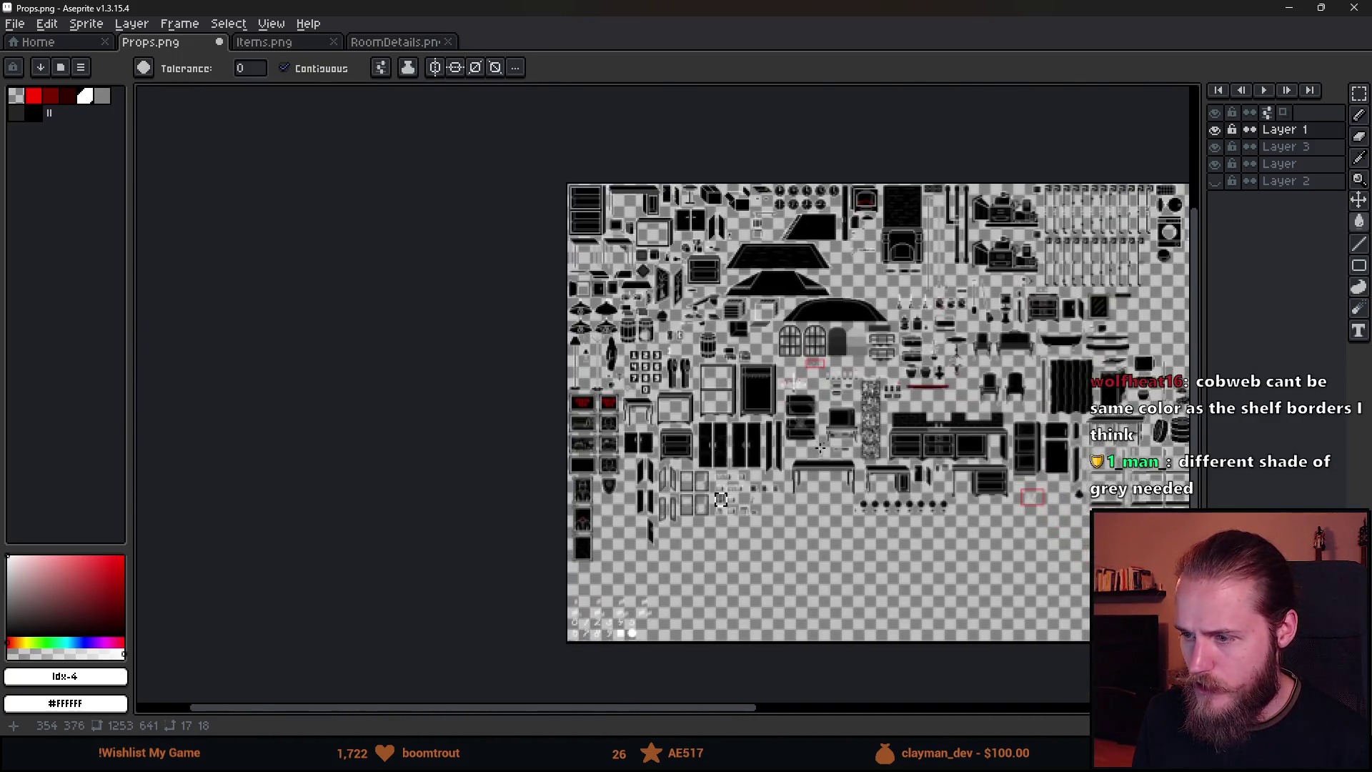
scroll(816, 297, up, 3)
key(m)
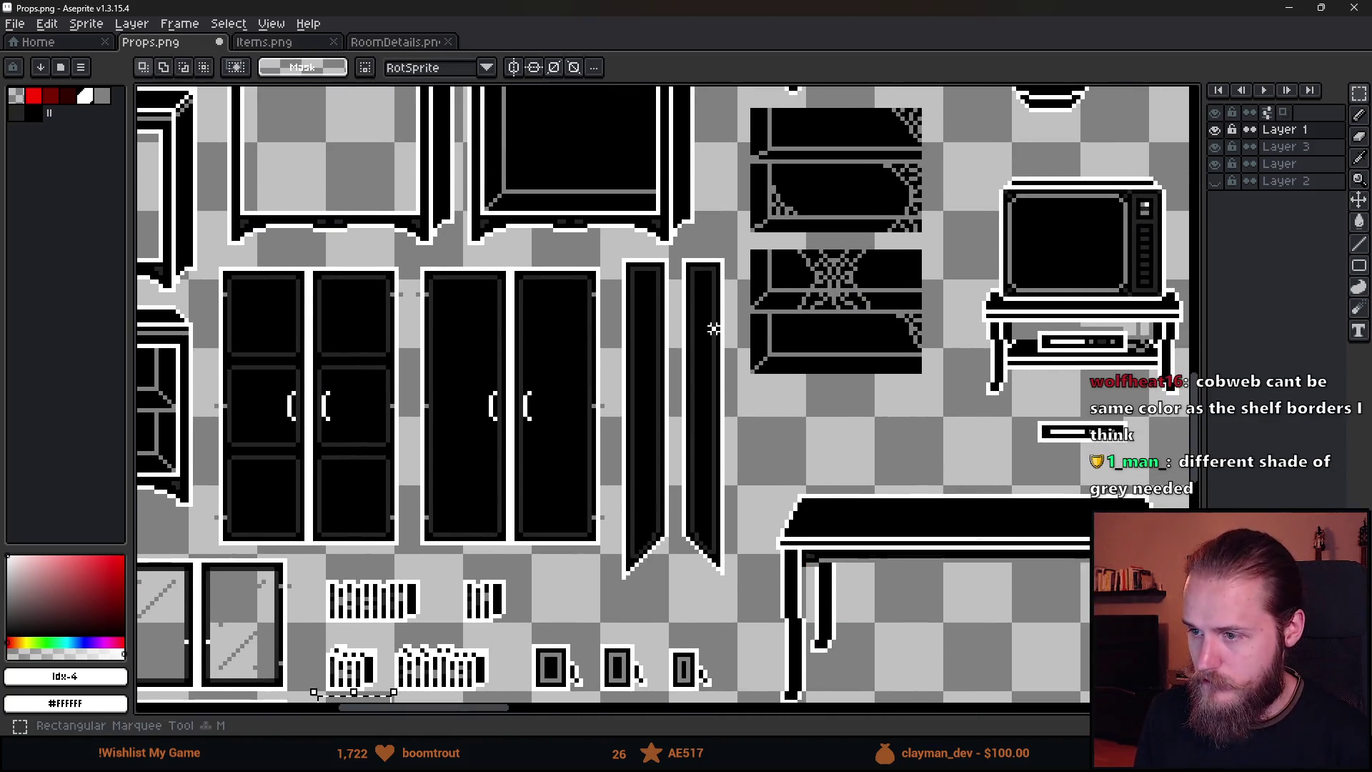
scroll(702, 479, up, 1)
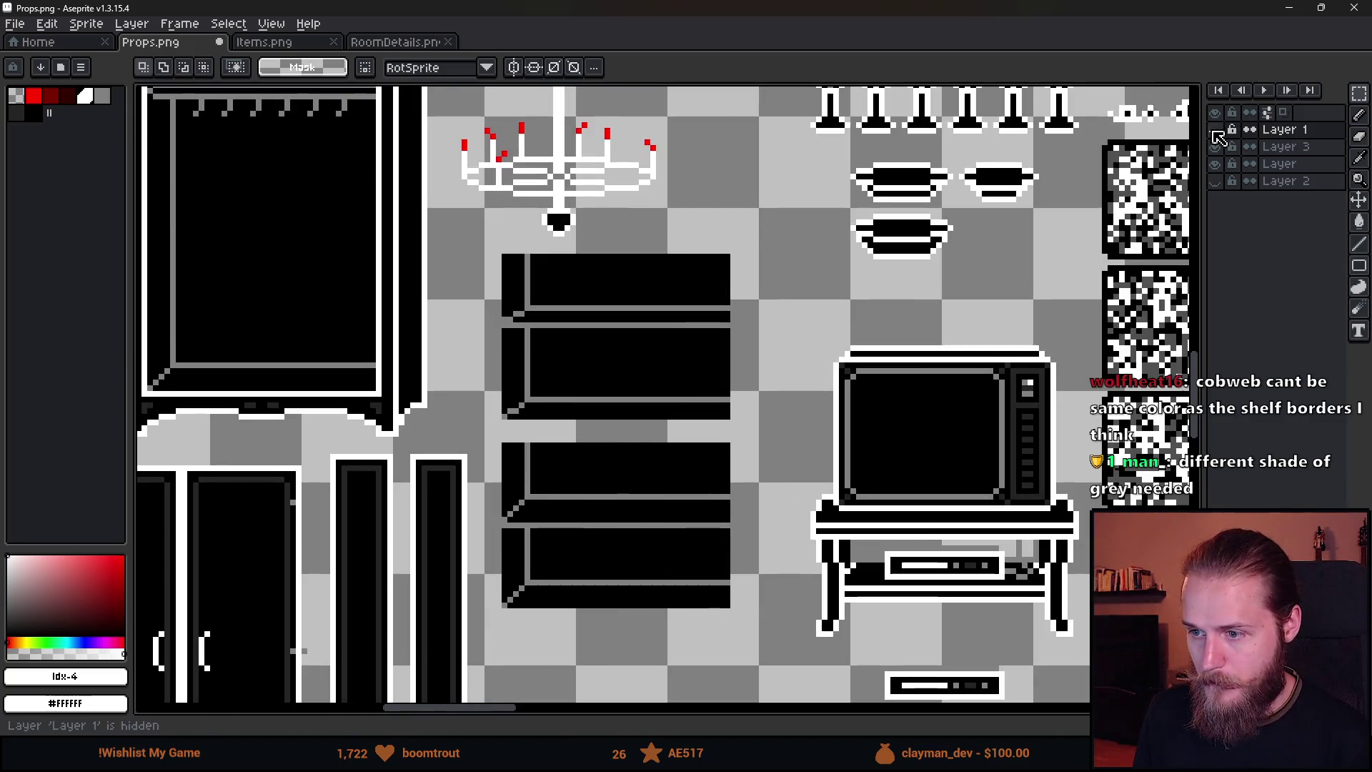
scroll(619, 488, up, 2)
key(g)
click(628, 475)
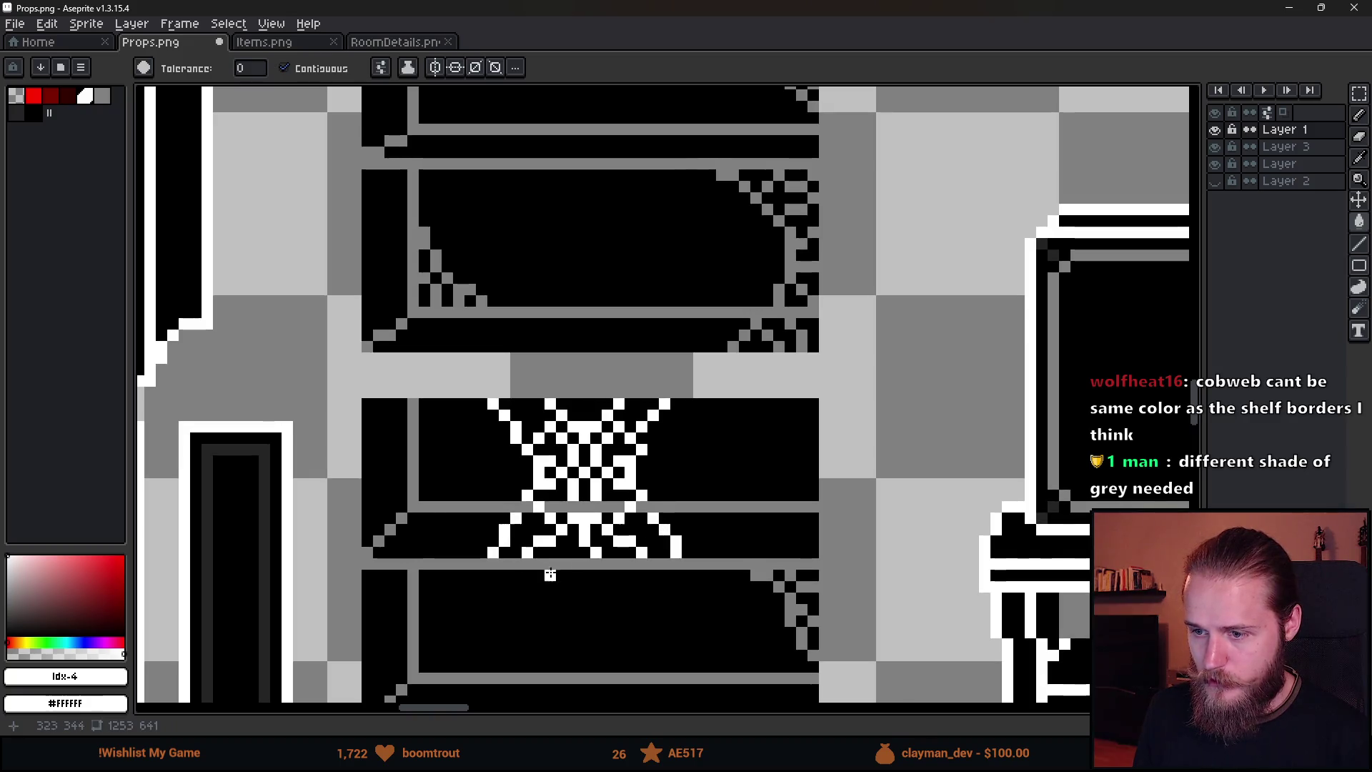
Fill the upper shelf's right corner cobweb with dark grey #242424.
scroll(576, 583, down, 3)
scroll(580, 588, down, 3)
scroll(598, 613, up, 3)
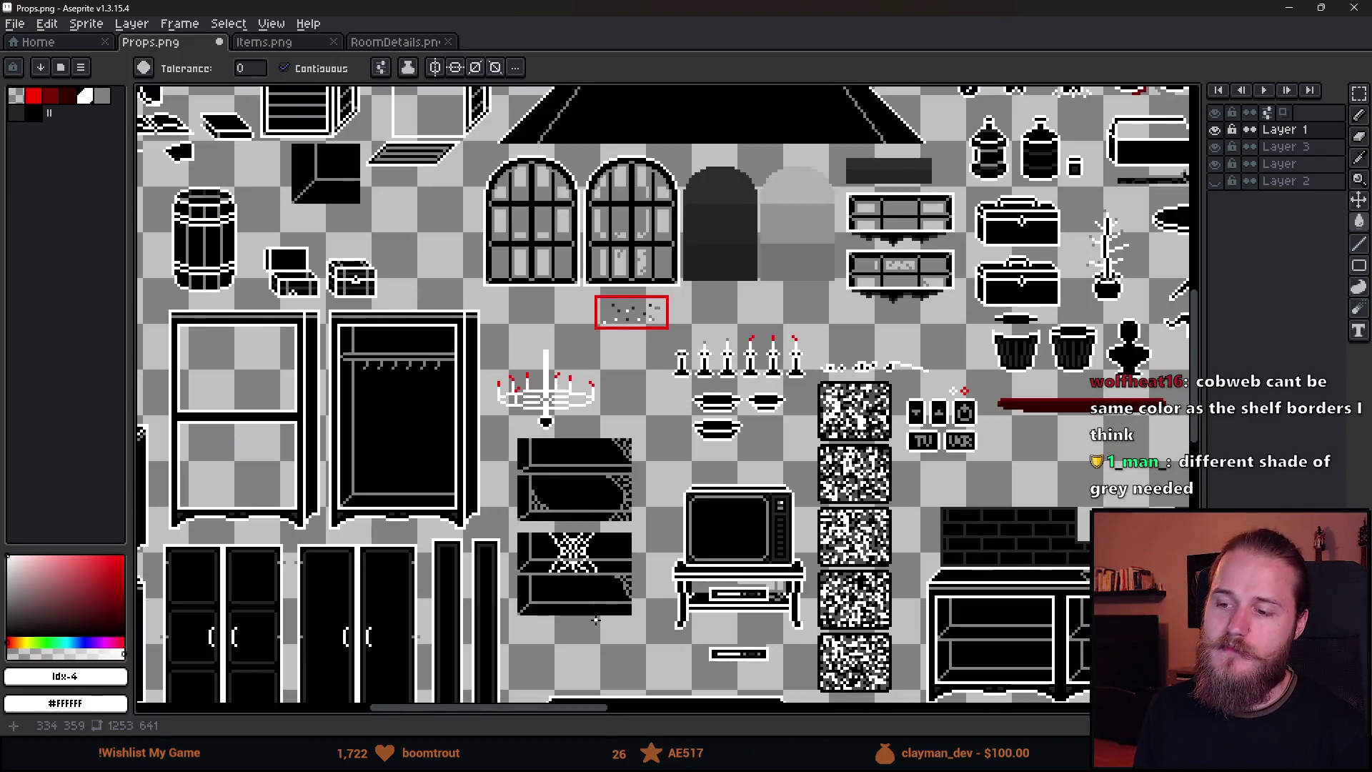
scroll(579, 570, up, 2)
key(b)
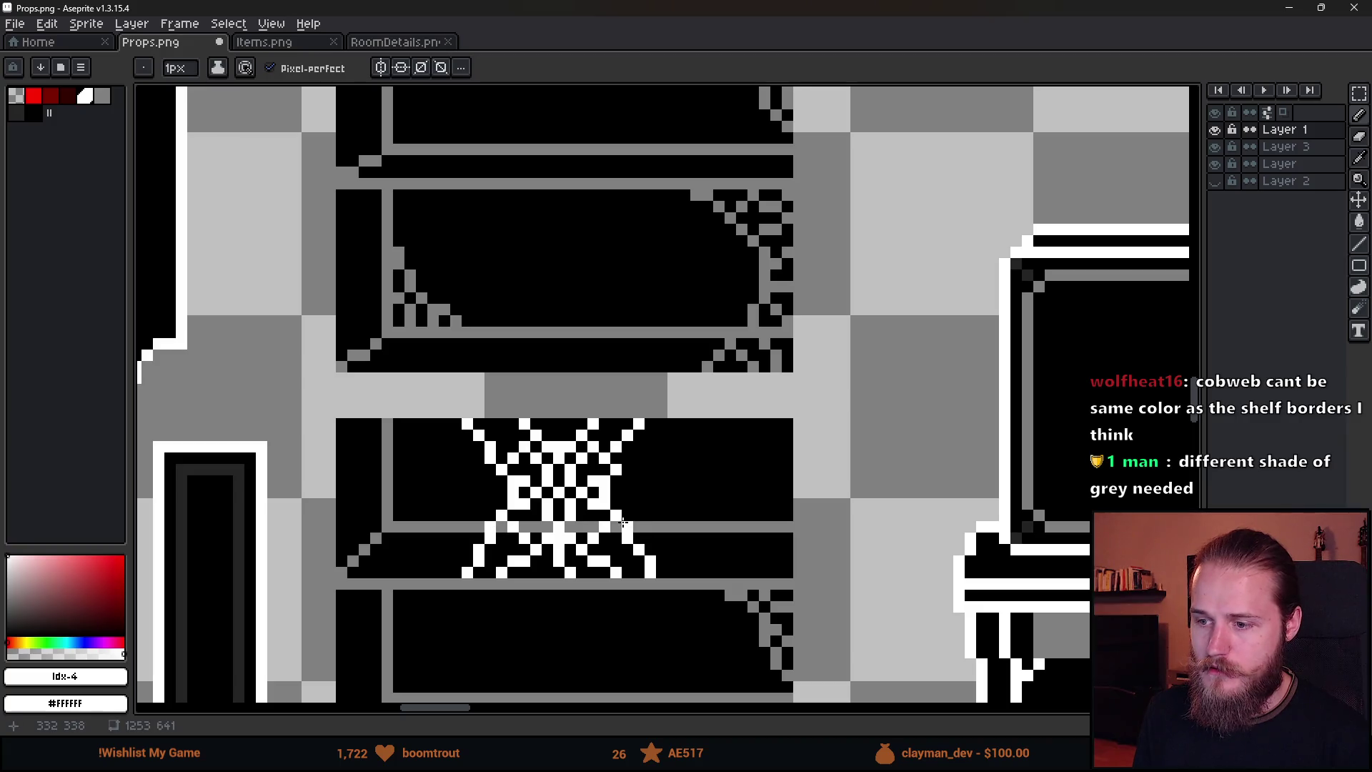
scroll(623, 523, down, 4)
scroll(582, 572, up, 2)
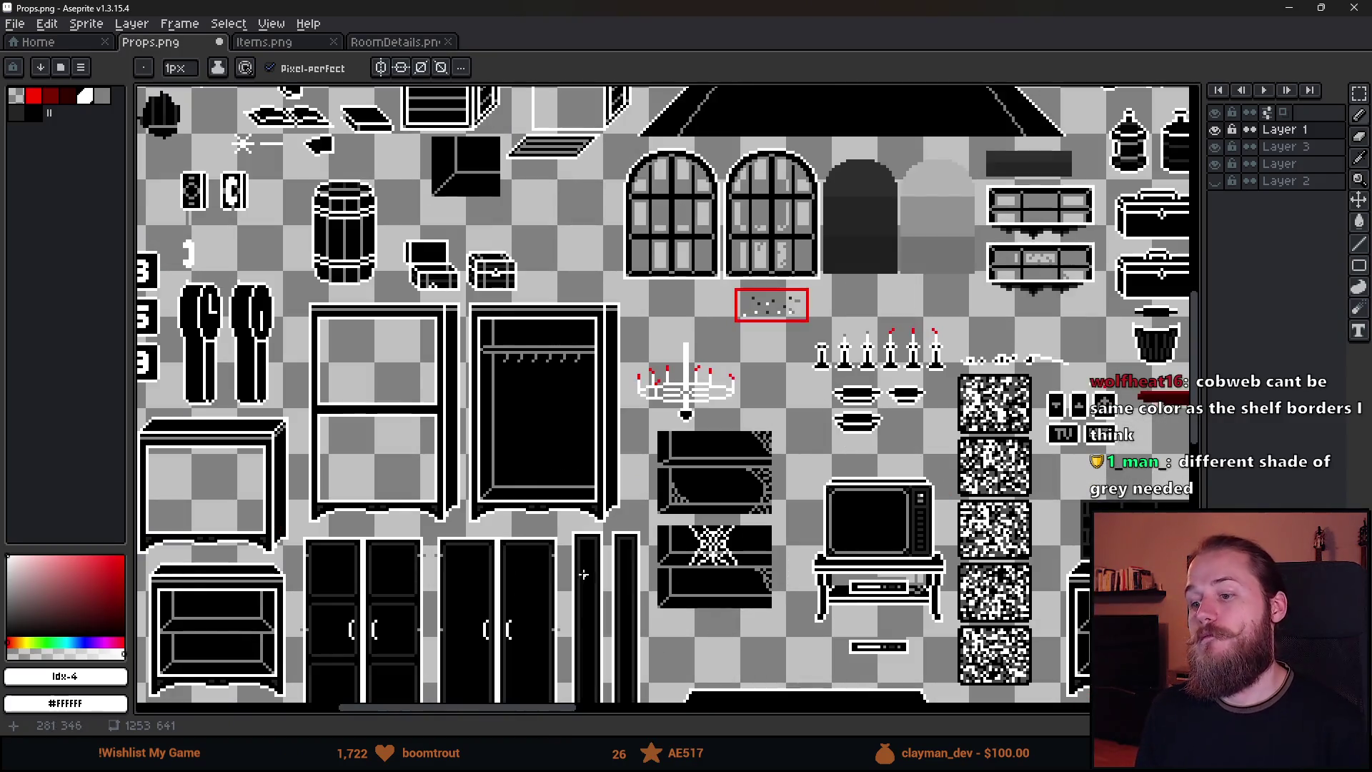
scroll(762, 495, up, 2)
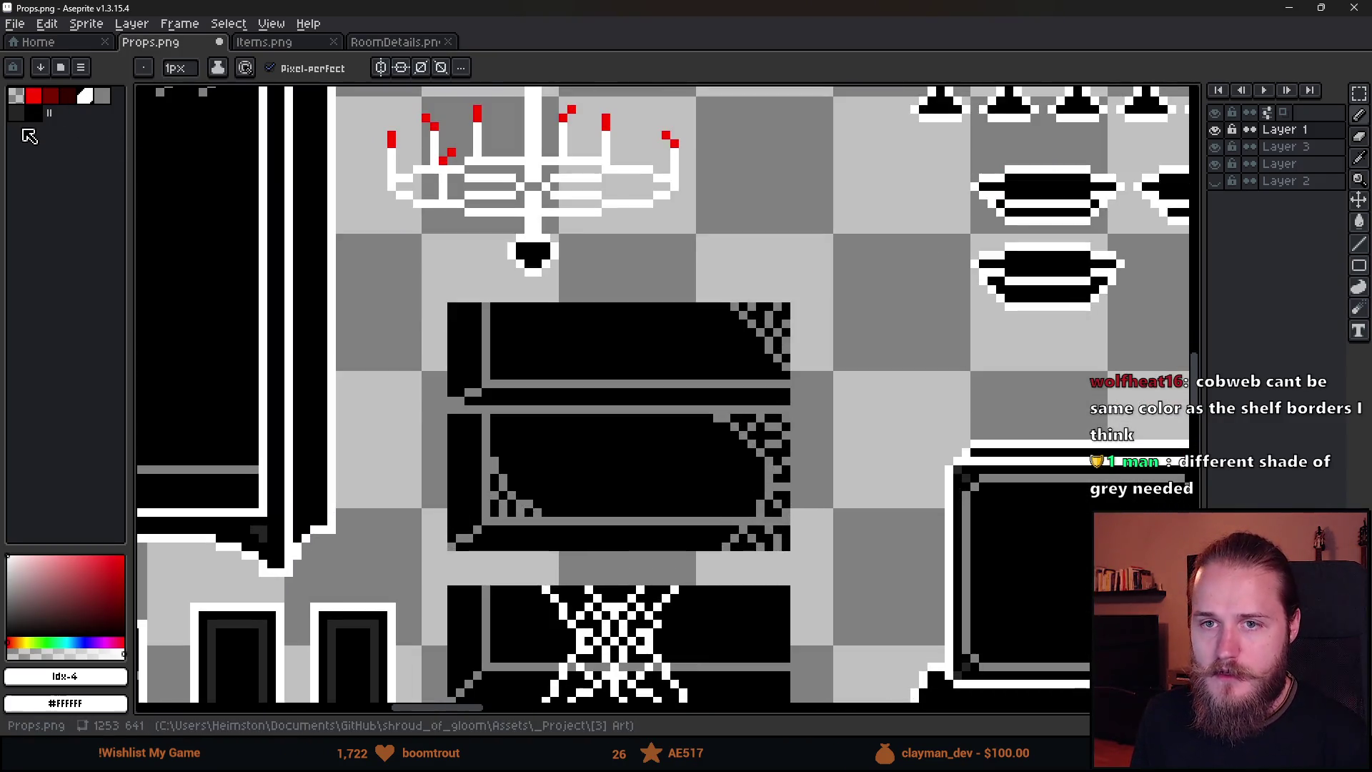
click(25, 121)
key(g)
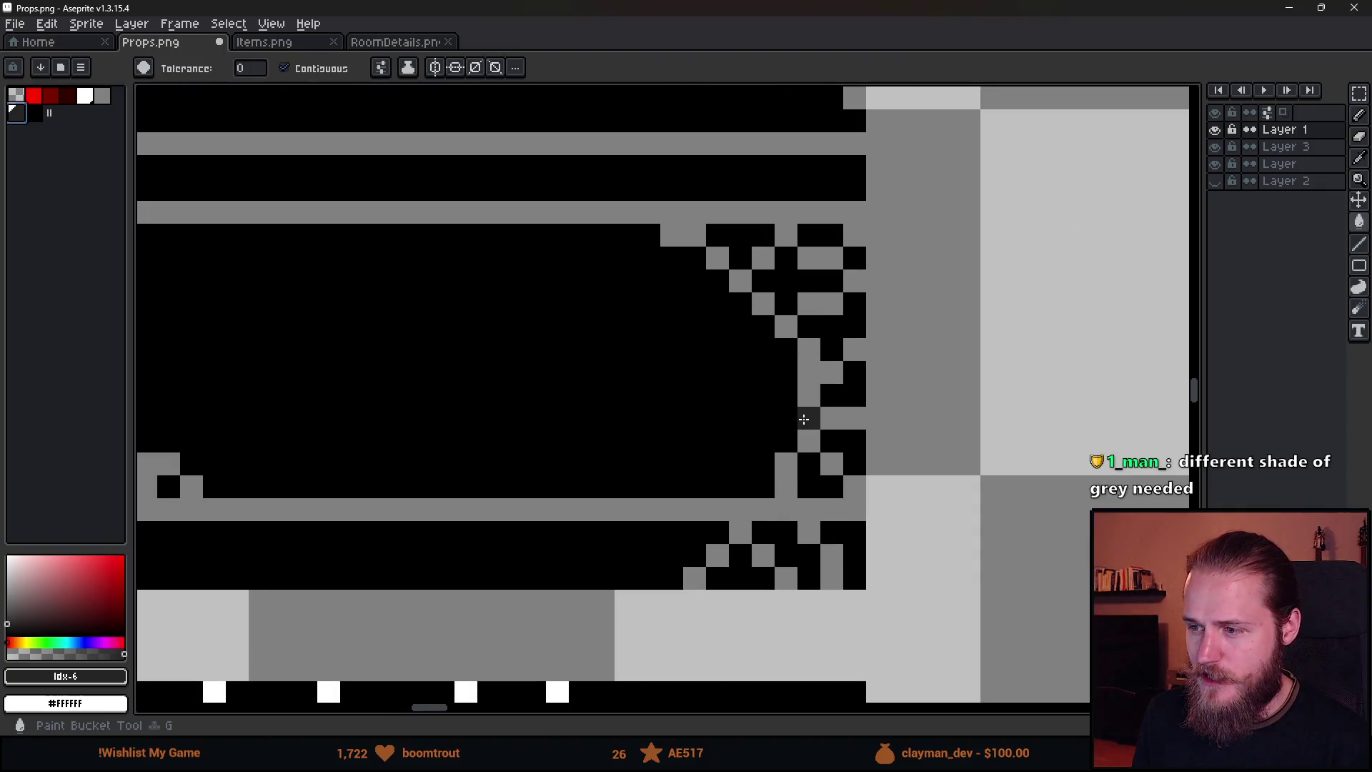
click(804, 419)
Save Props.png.
key(b)
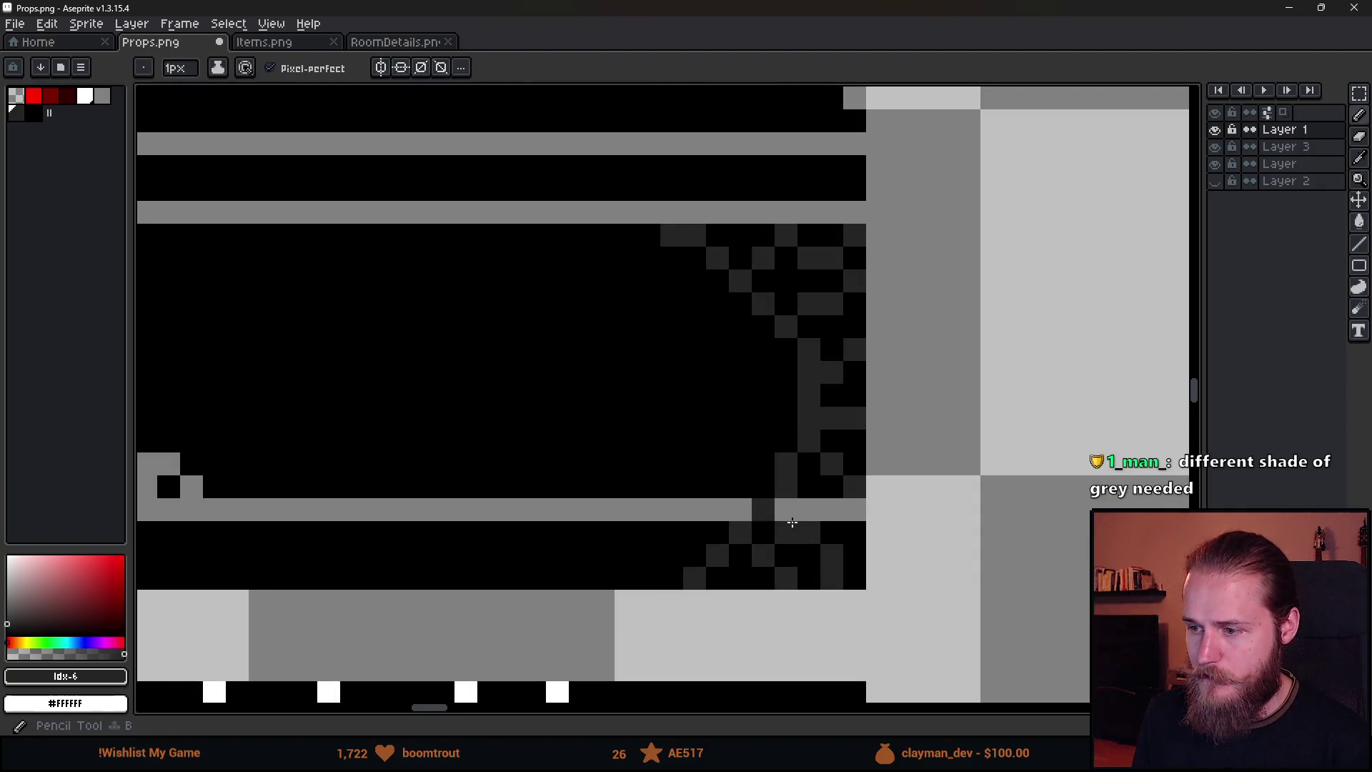
scroll(820, 587, down, 5)
scroll(857, 616, down, 3)
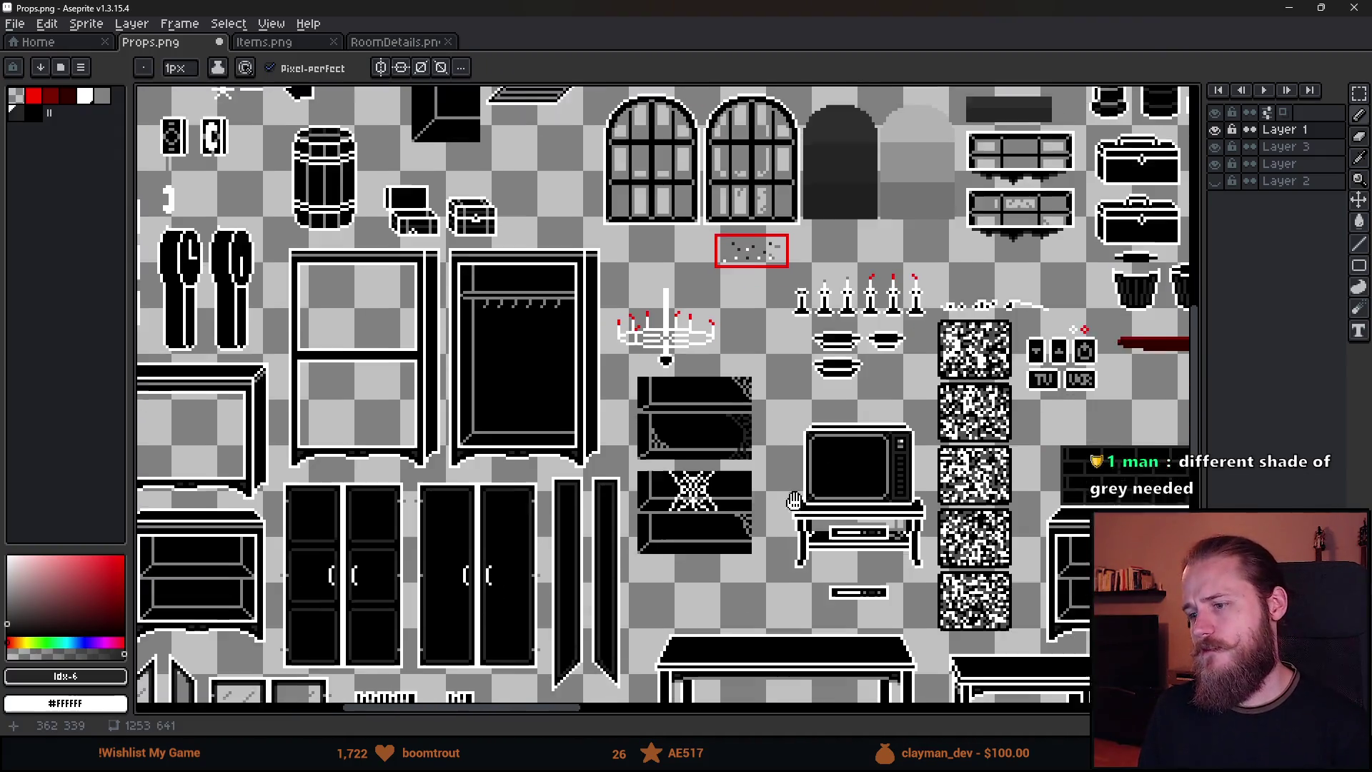
scroll(821, 386, up, 3)
key(ctrl+s)
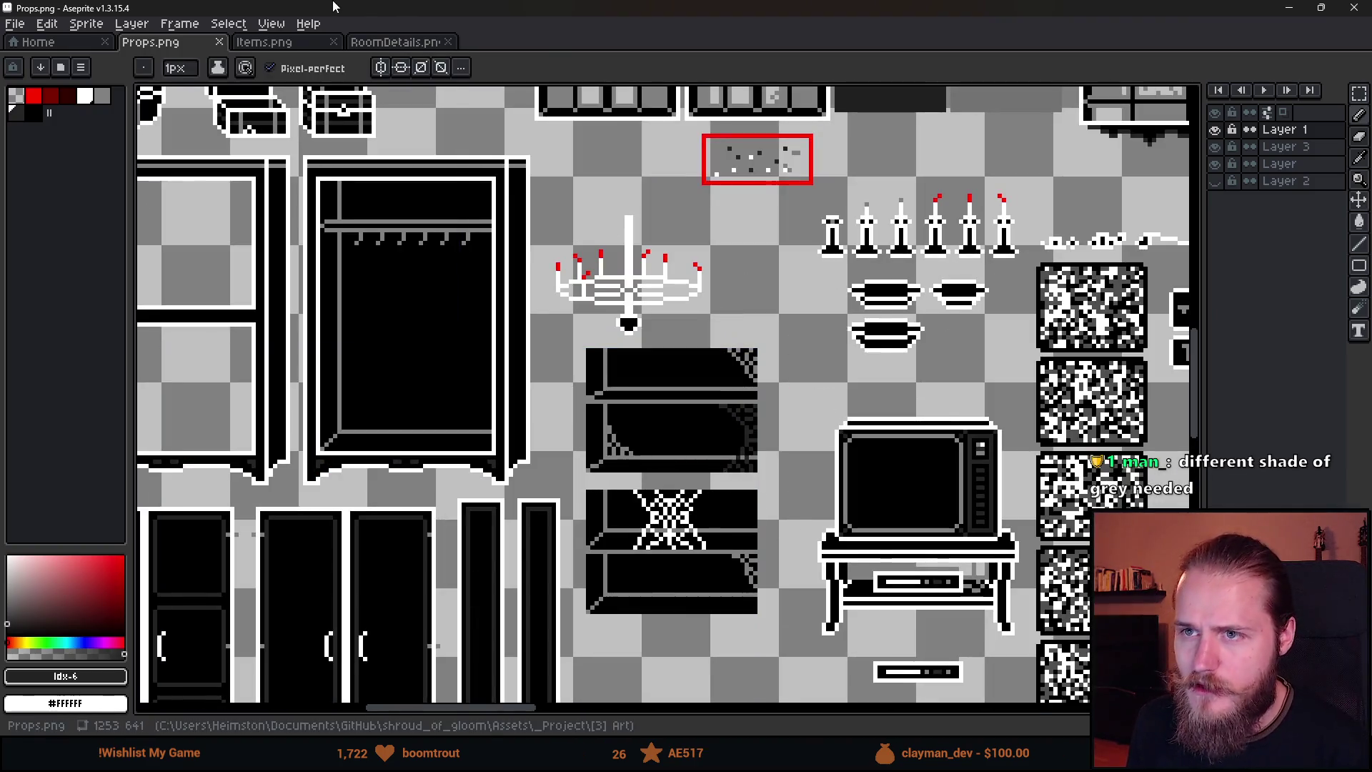
key(alt+Tab)
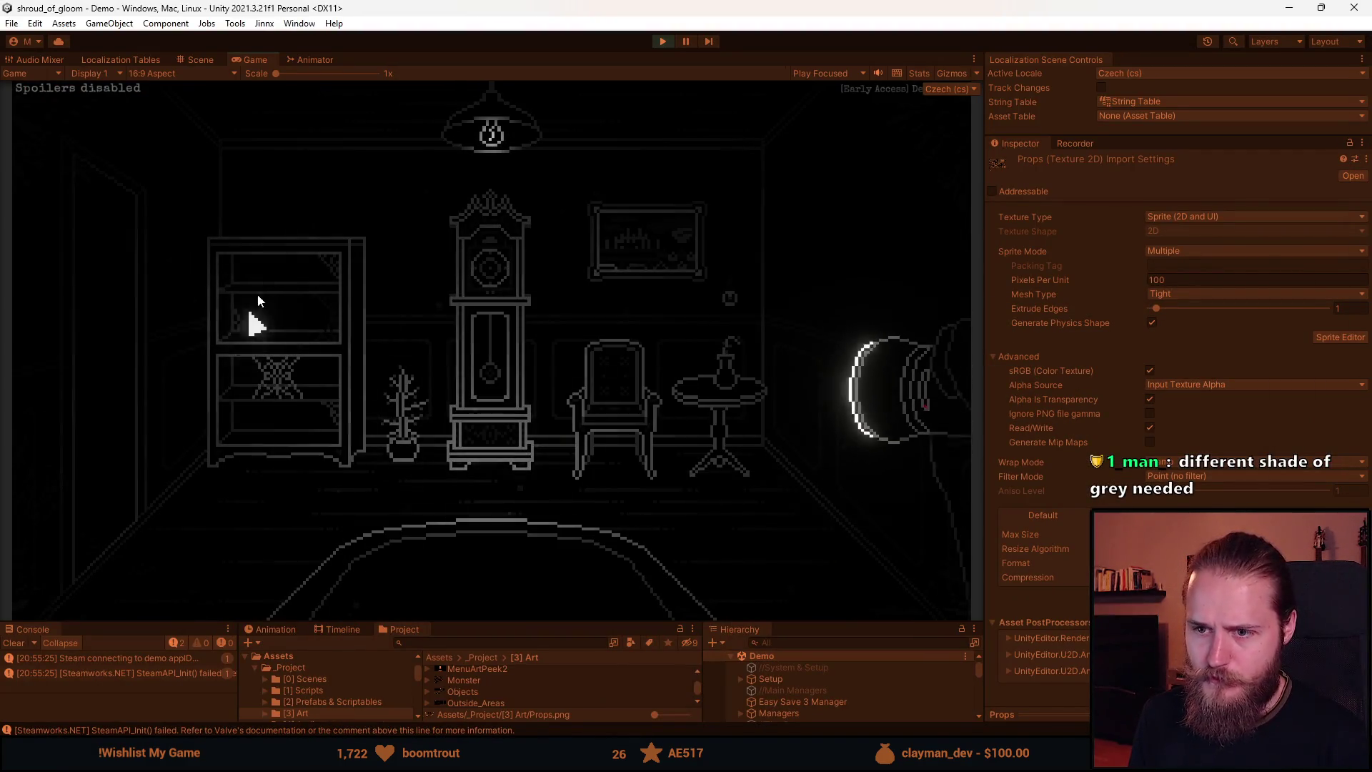
Add the testing tools via the F1 dev menu and walk to the hallway and back.
key(F1)
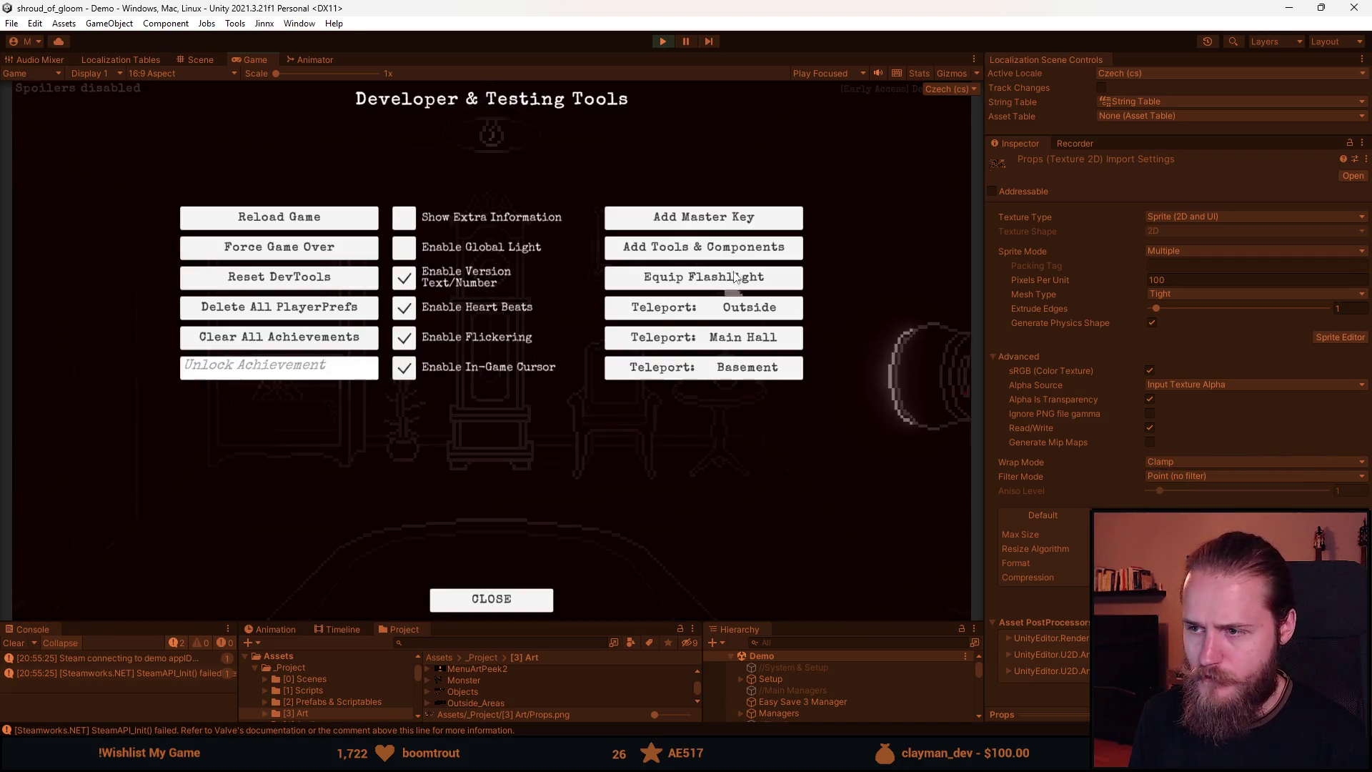
click(741, 255)
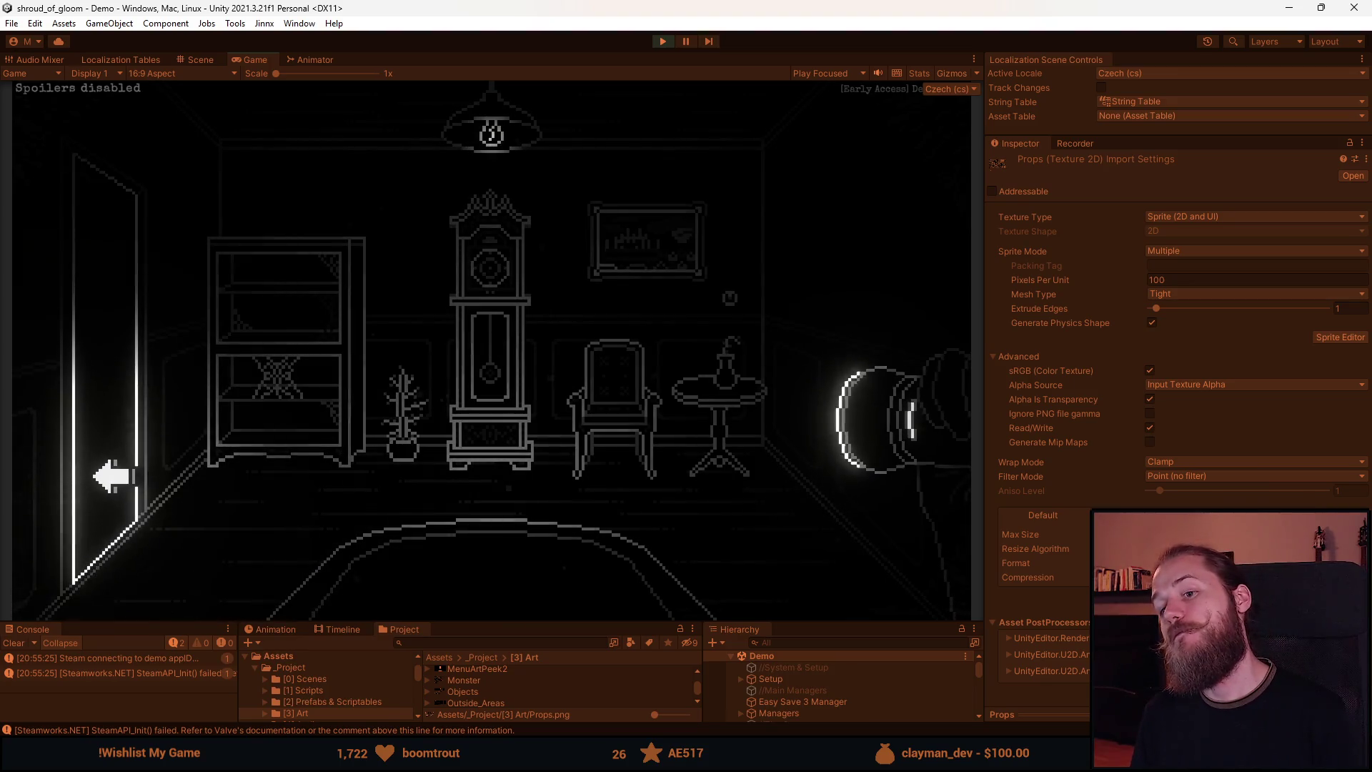
click(113, 426)
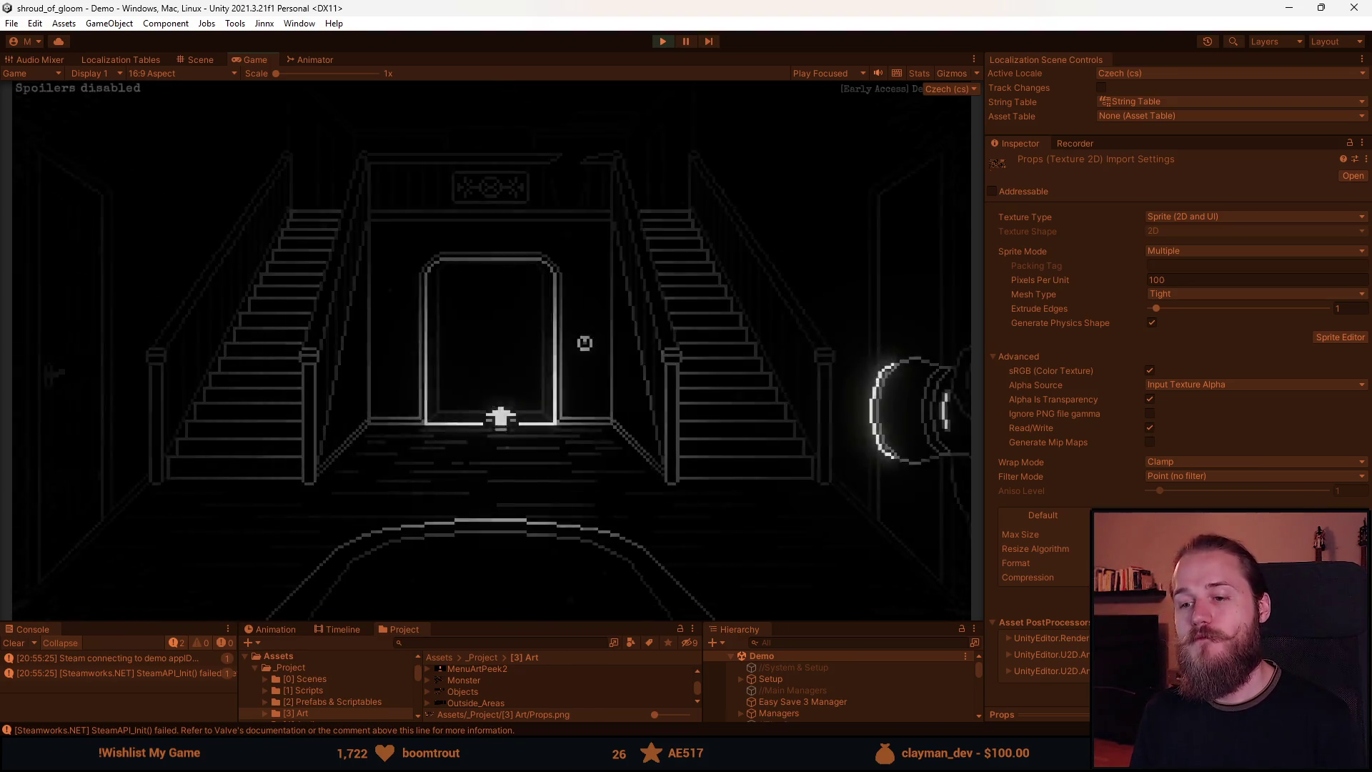
click(932, 286)
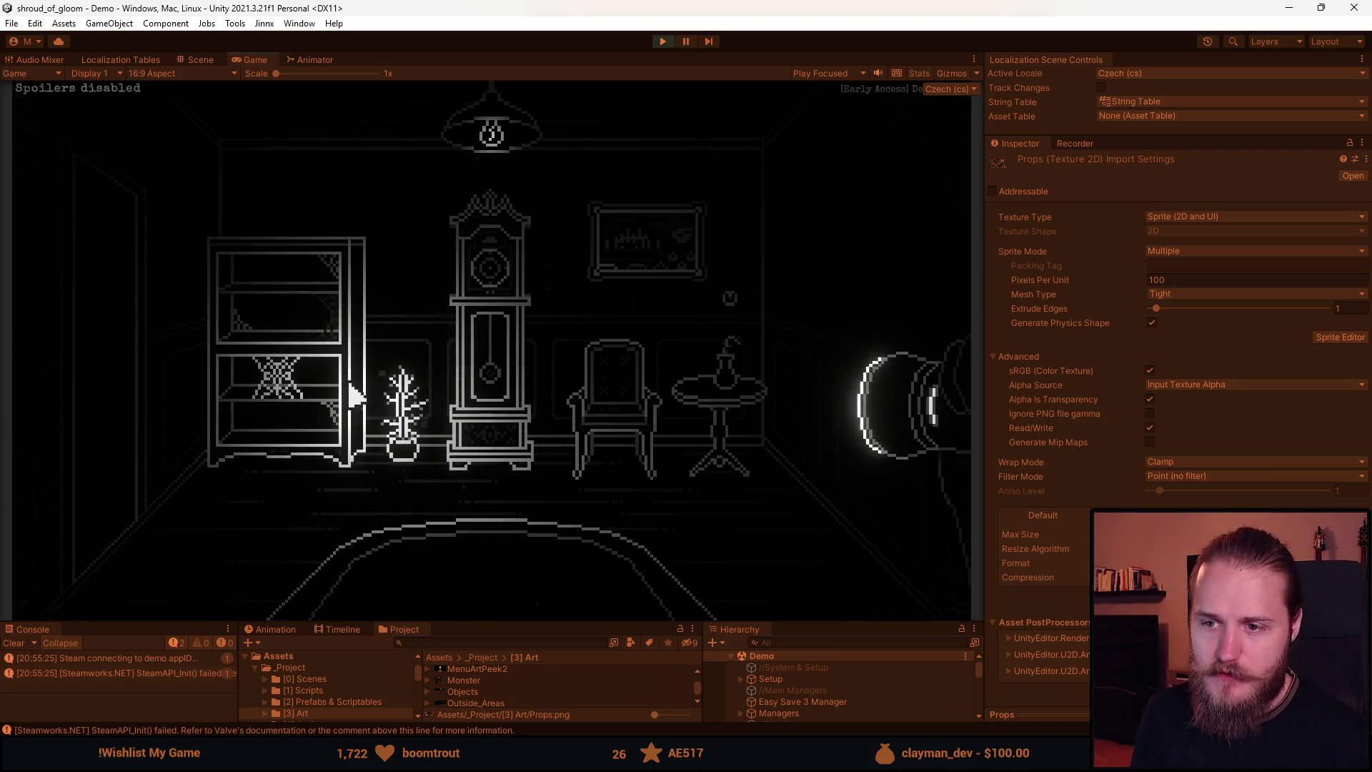
Pause the game, maximize the Game view, and resume play.
key(Escape)
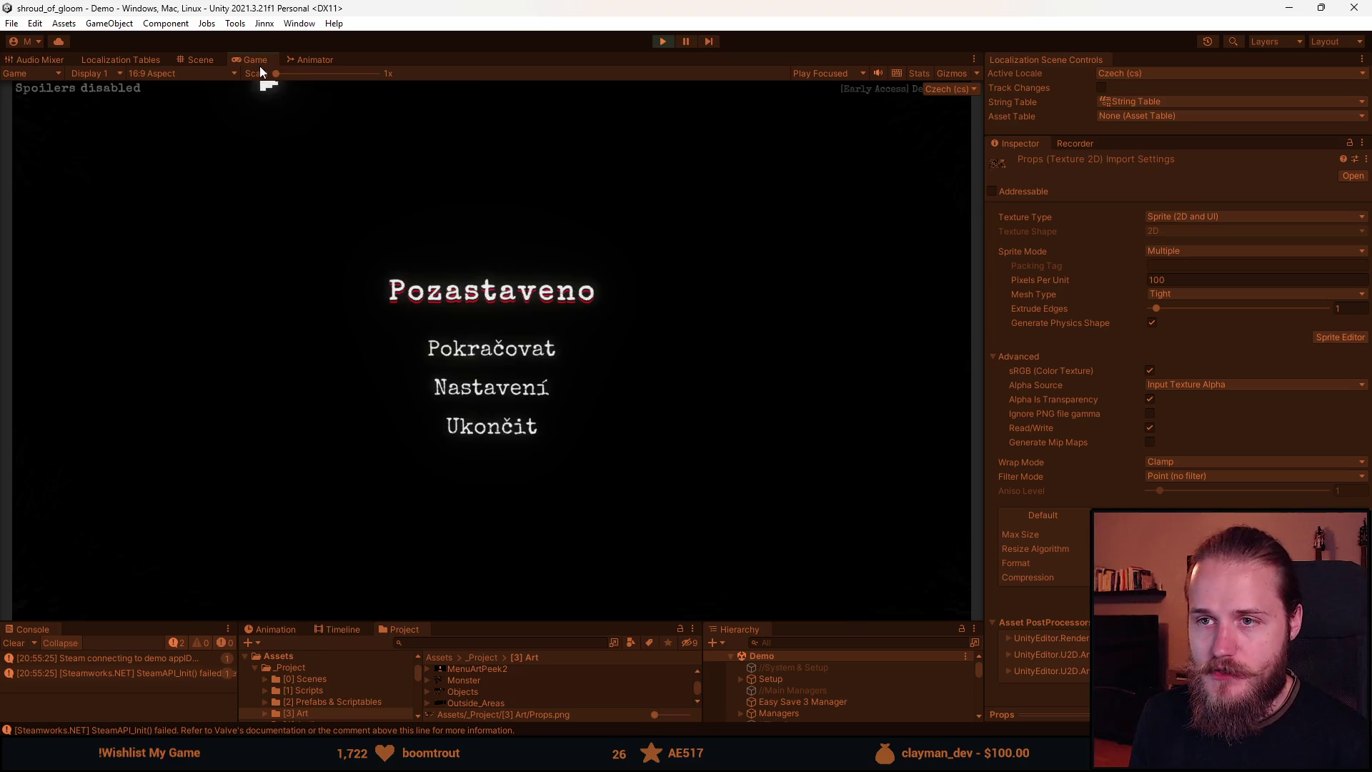
double_click(268, 63)
click(693, 404)
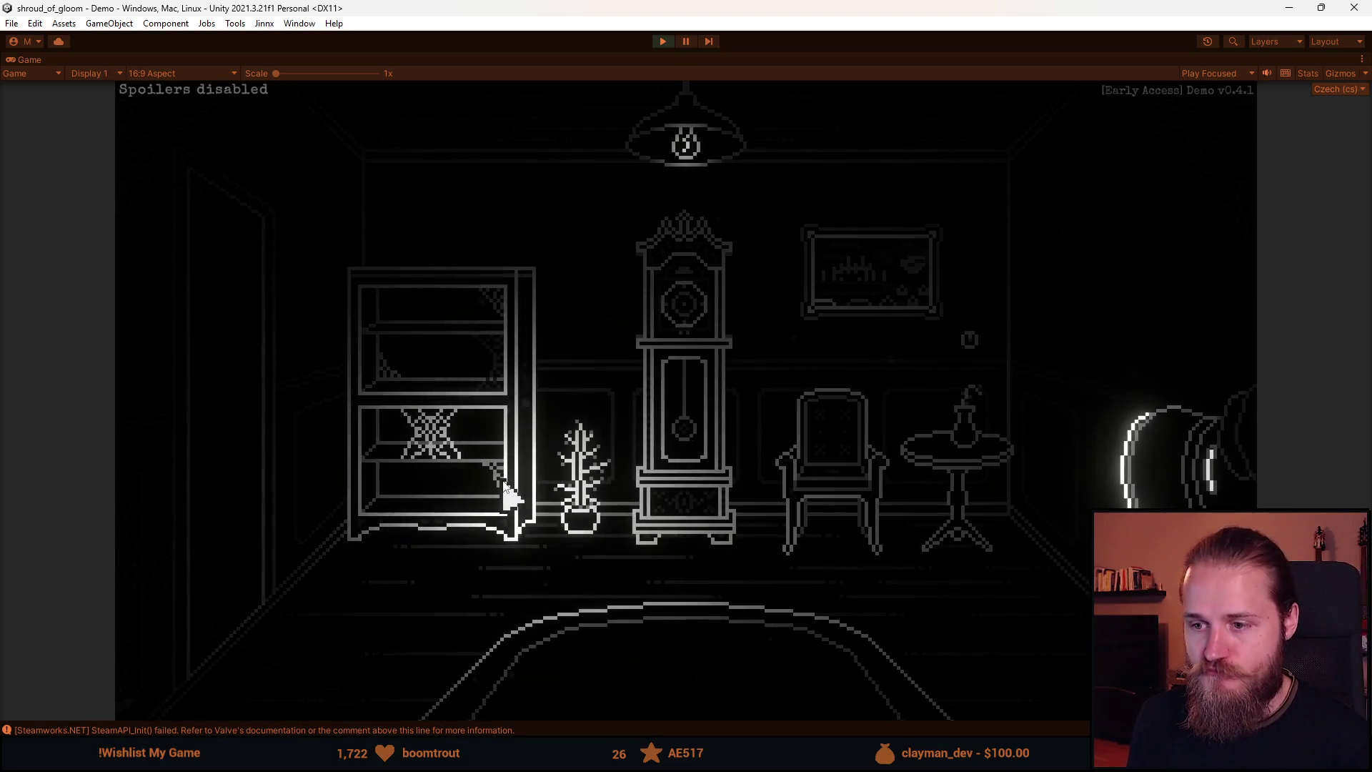
Fill leftover grey cobweb pixels white in Aseprite, then view the grandfather clock close-up.
key(alt+Tab)
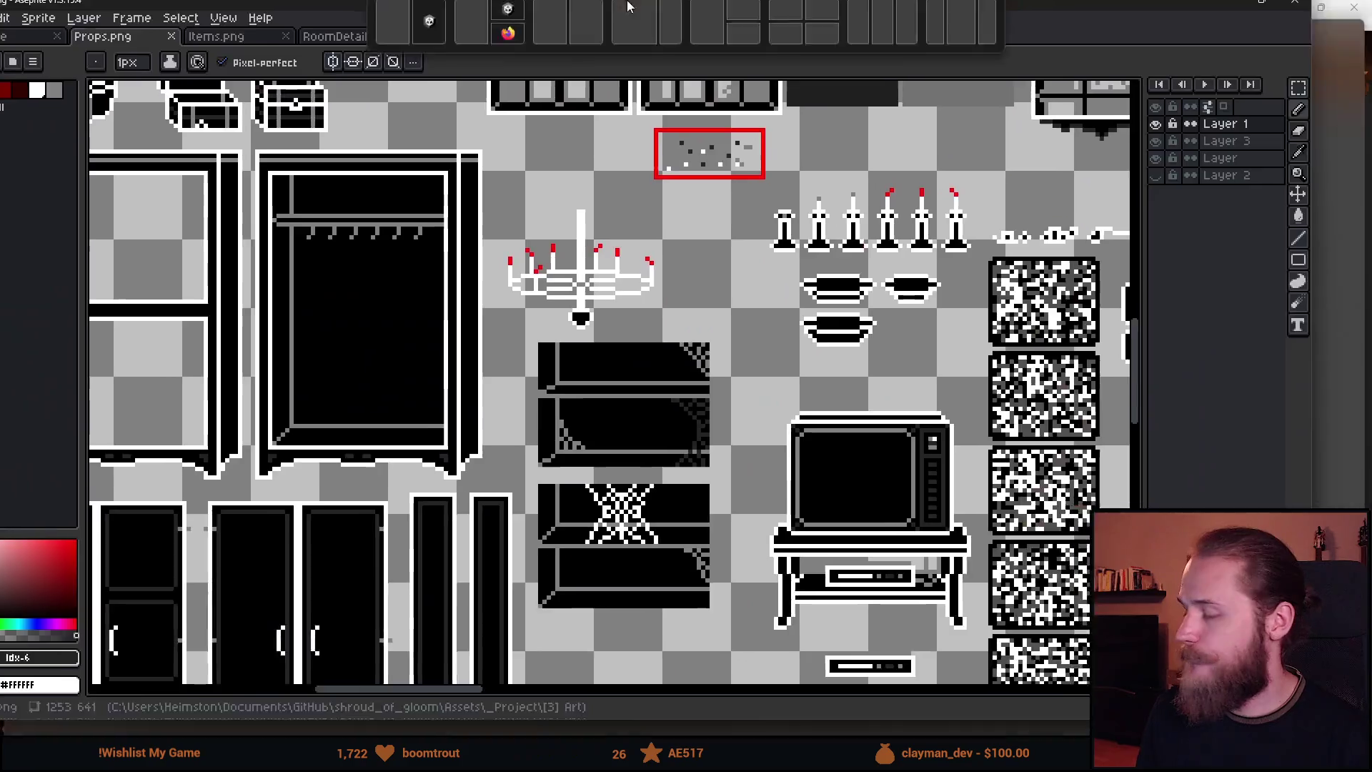
scroll(772, 370, up, 4)
key(g)
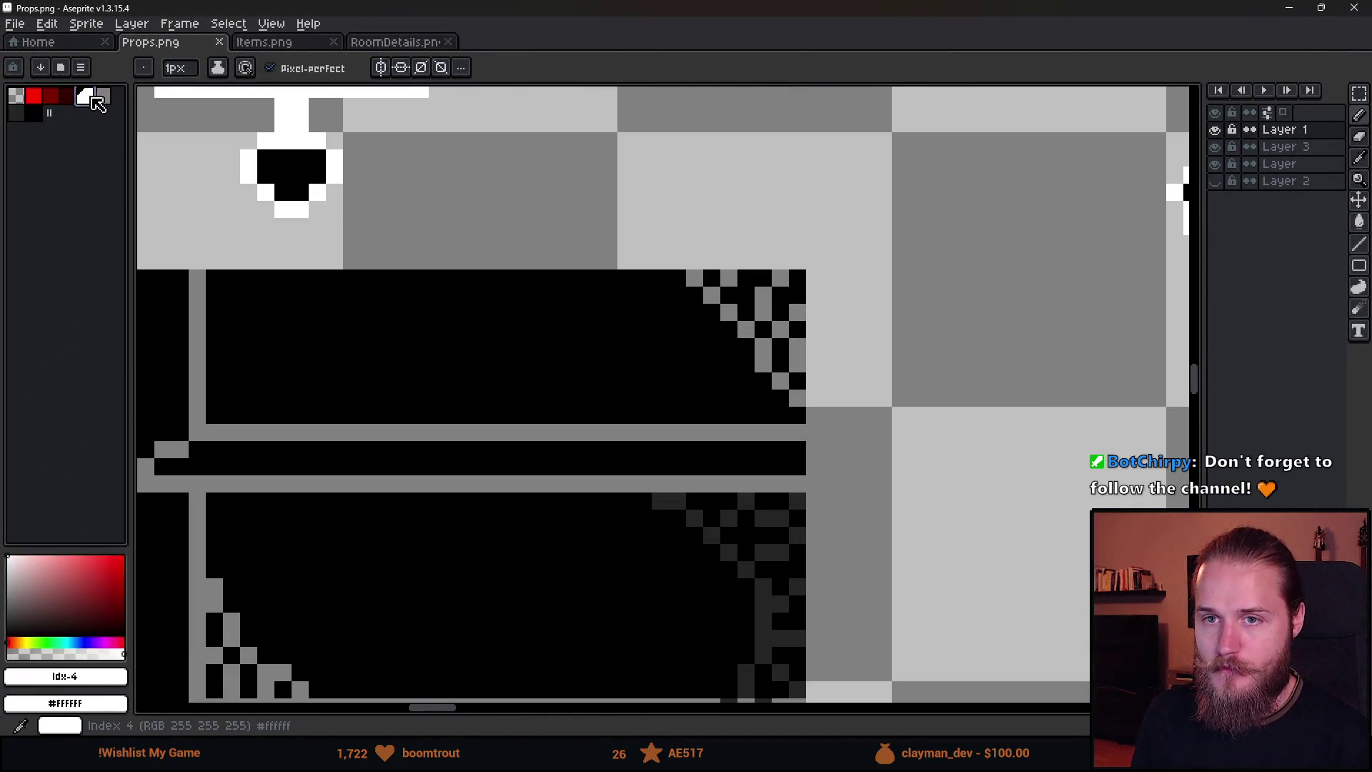
click(763, 361)
click(762, 355)
key(alt+Tab)
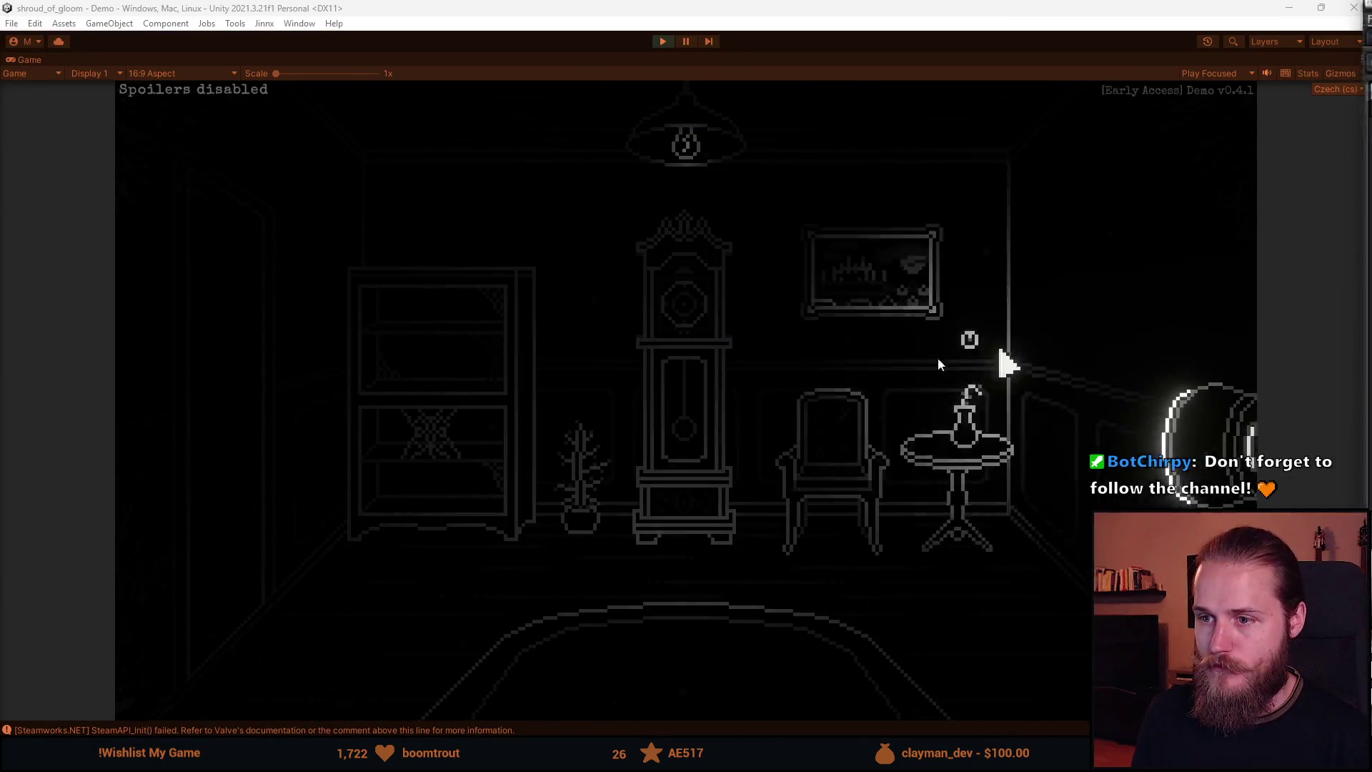
click(684, 400)
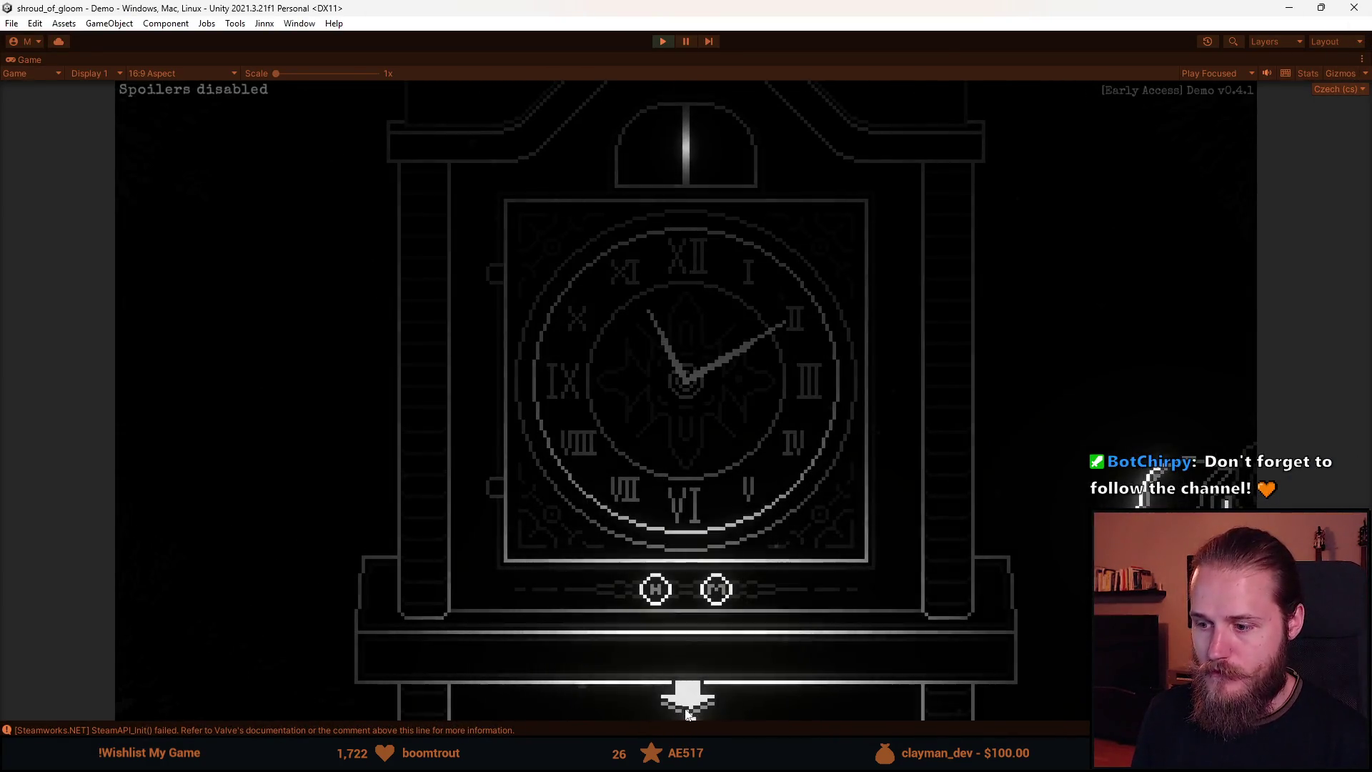
click(680, 693)
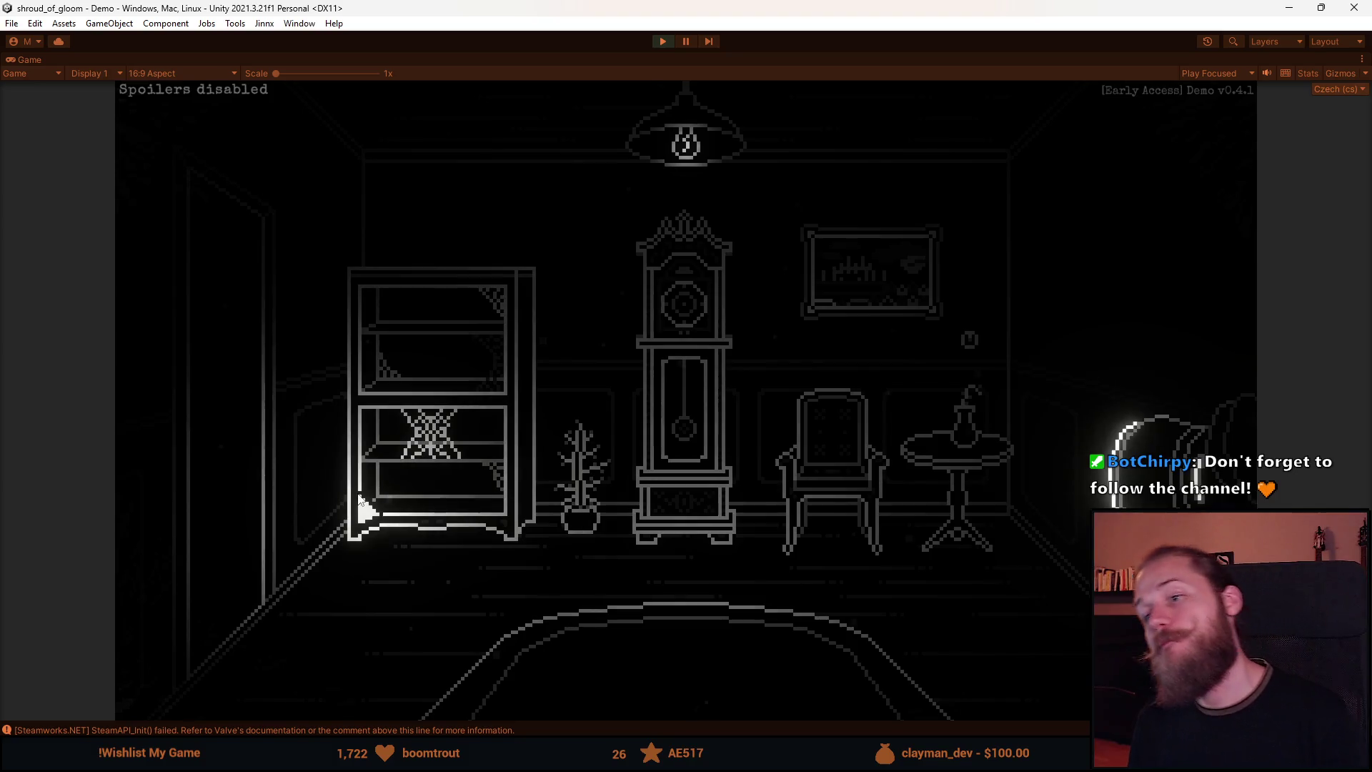